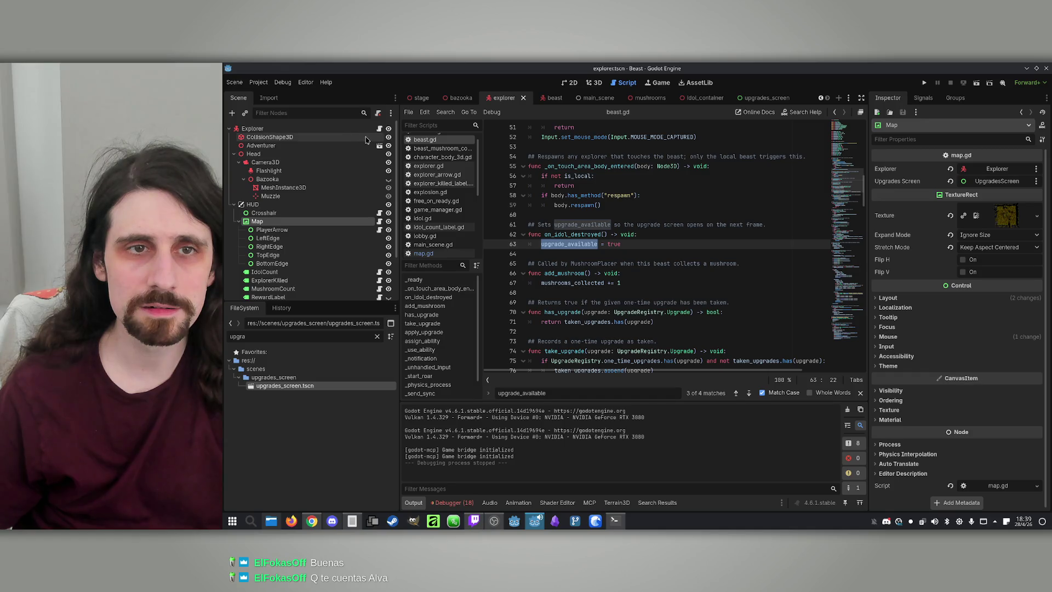
# Open explorer.gd and cycle through each upgrade_available match, ending at _do_respawn.
pyautogui.click(379, 128)
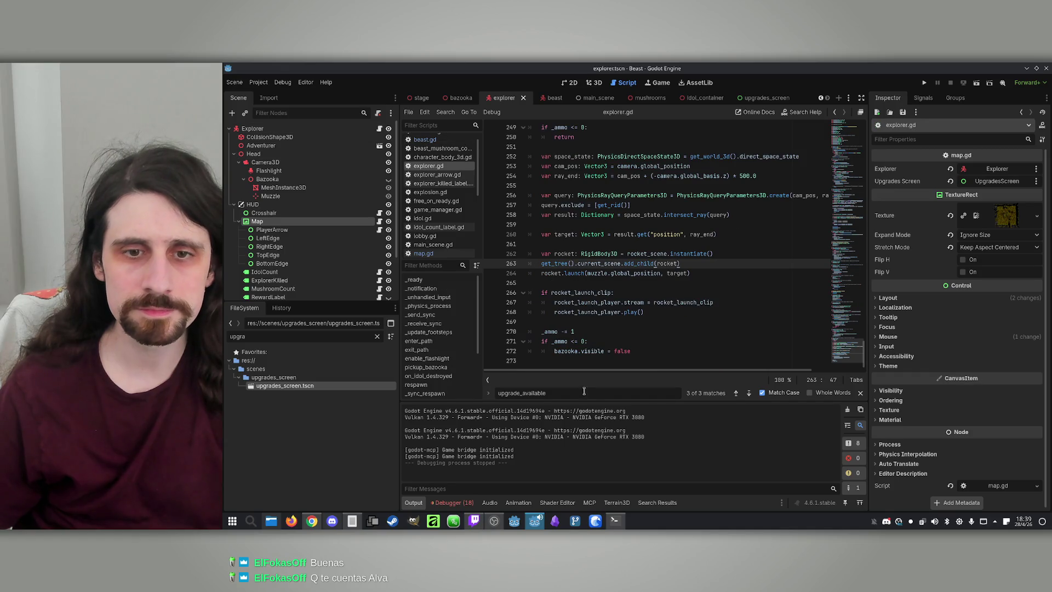
pyautogui.click(750, 395)
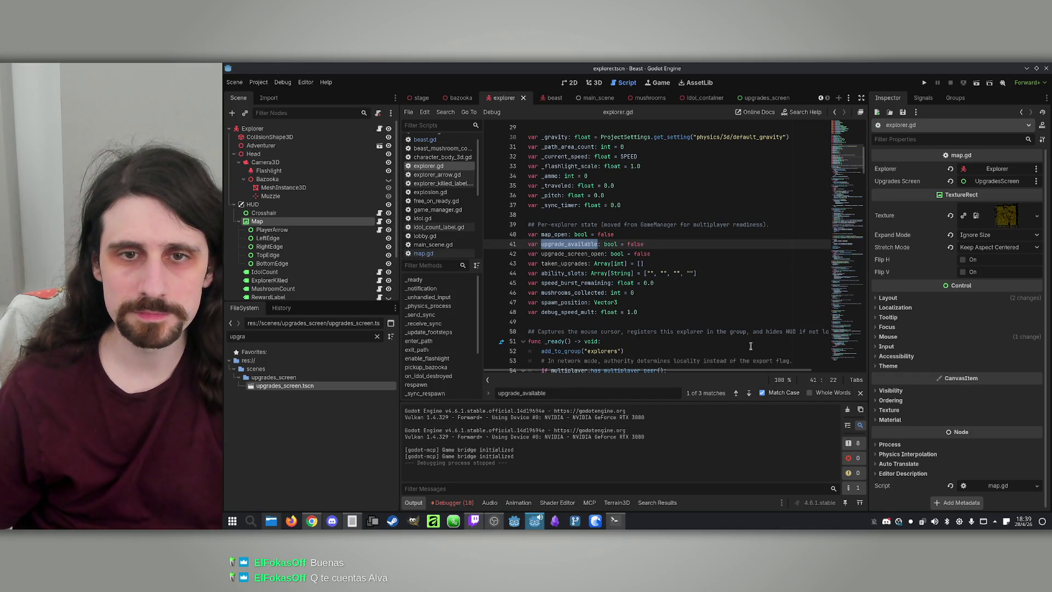
pyautogui.click(750, 394)
pyautogui.click(750, 394)
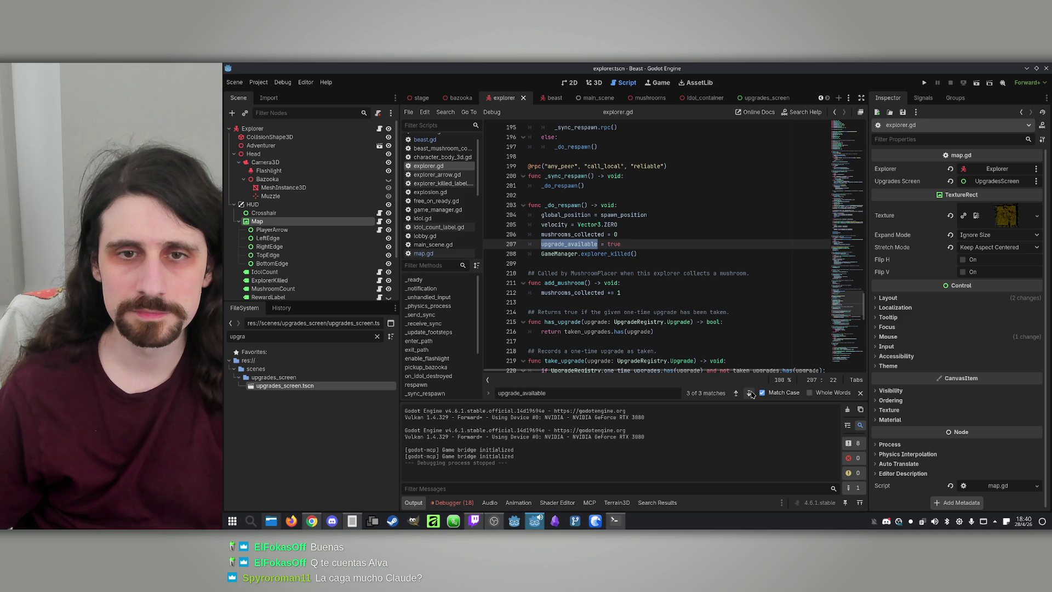
pyautogui.click(750, 394)
pyautogui.click(750, 394)
pyautogui.click(750, 394)
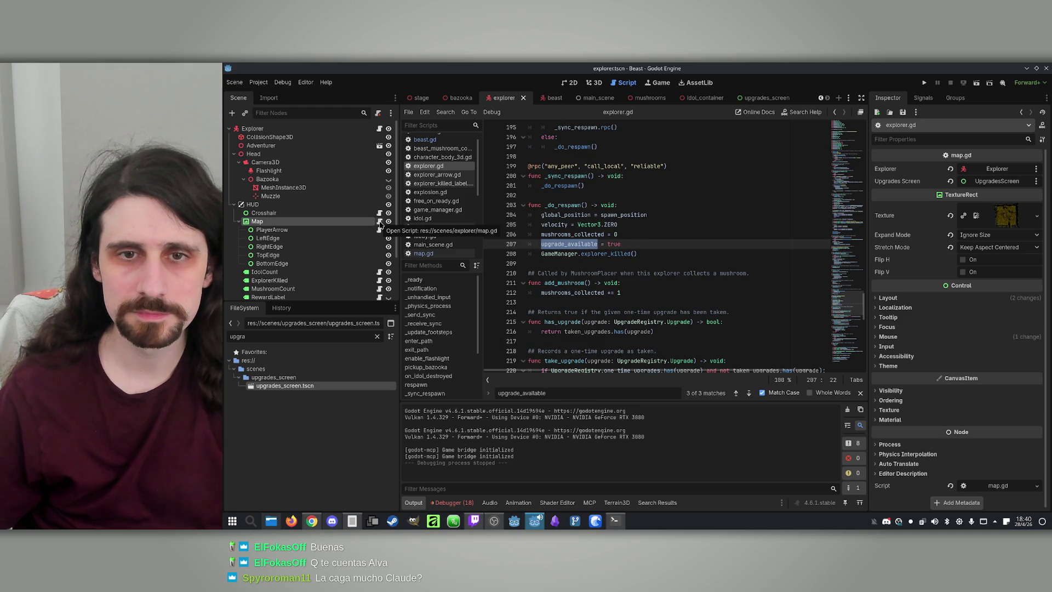
pyautogui.scroll(-3, 300, 266)
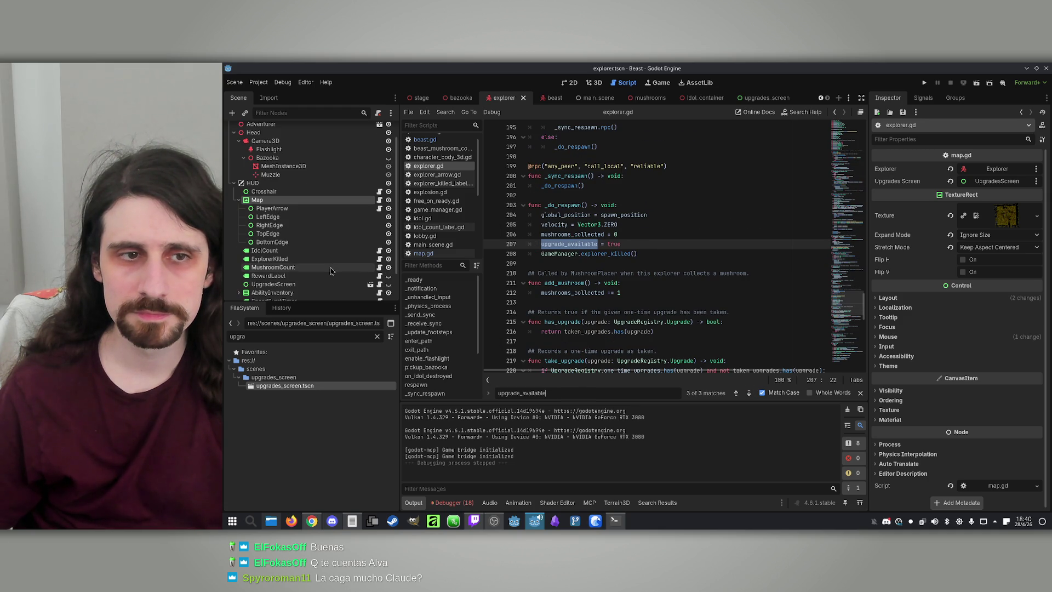
# Open RewardLabel's script, rename the node to UpgradeLabel, and filter FileSystem for 'rewa'.
pyautogui.click(293, 243)
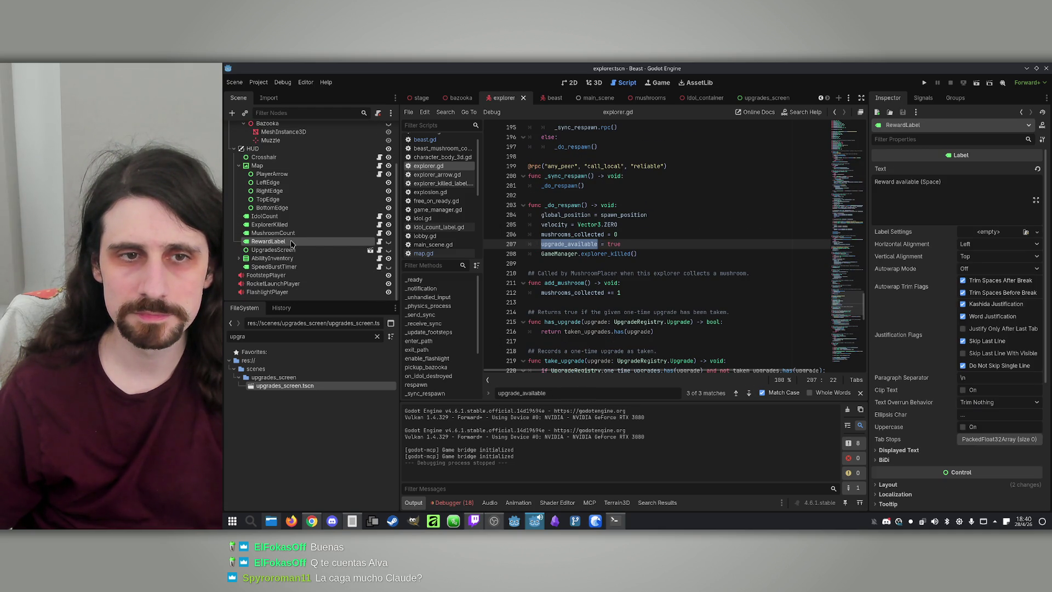
pyautogui.click(379, 242)
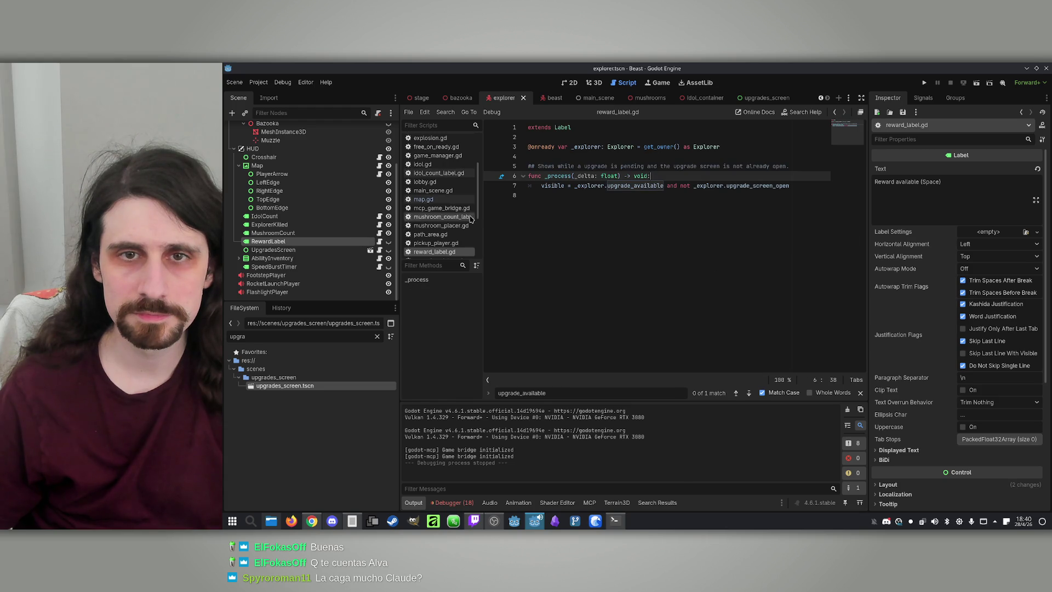
pyautogui.rightClick(273, 244)
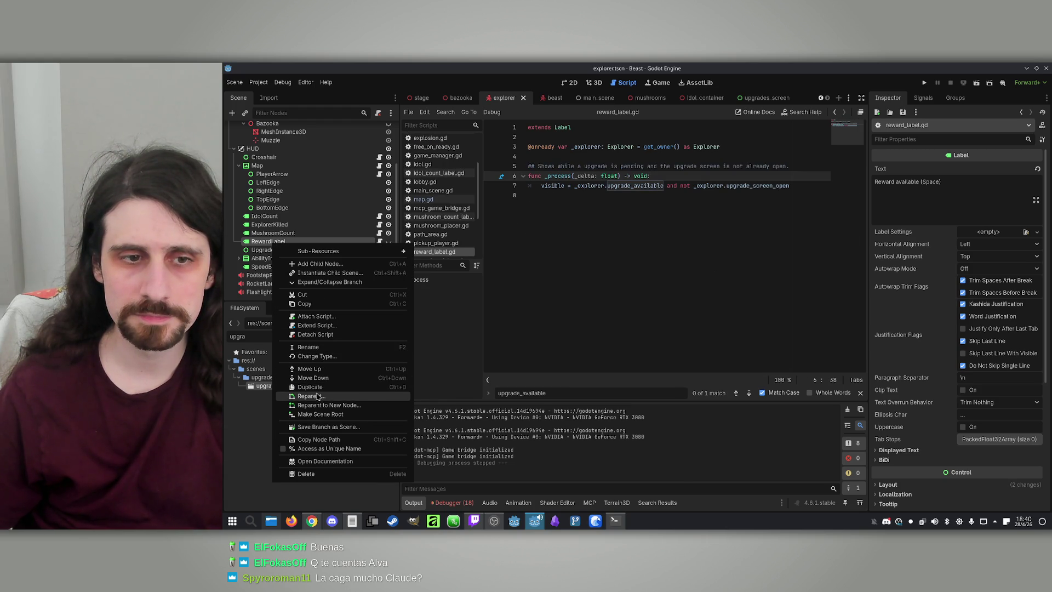
pyautogui.click(314, 351)
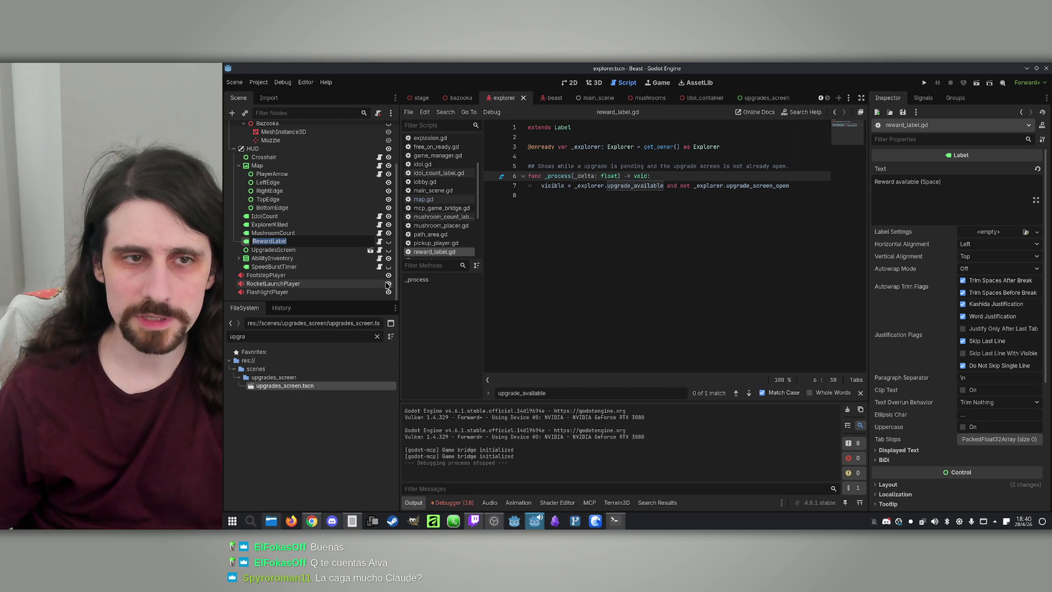
pyautogui.press('Delete')
pyautogui.press('Delete')
pyautogui.press('Delete')
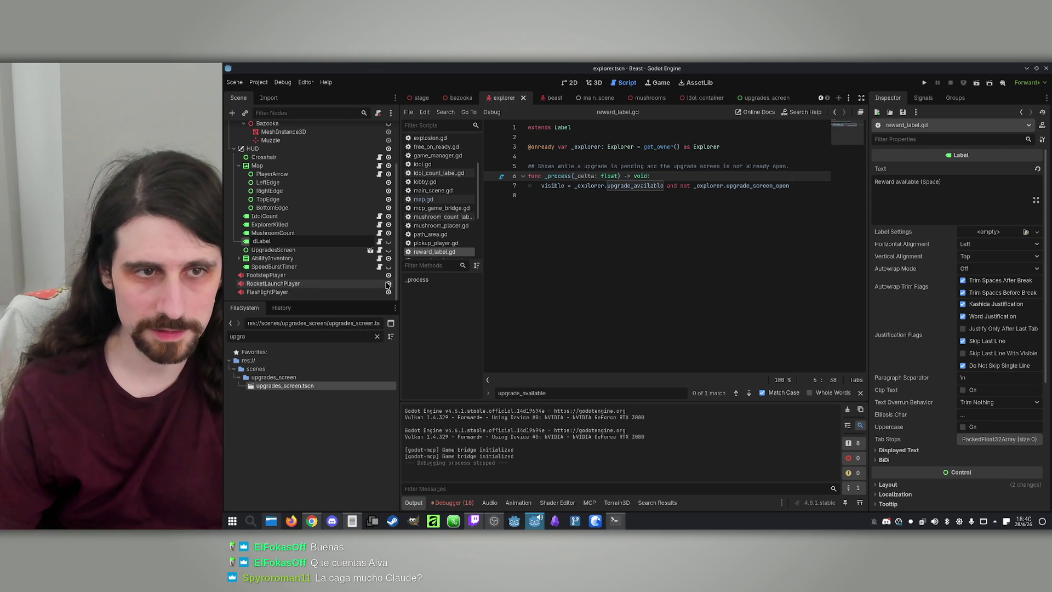
pyautogui.write('Upgr')
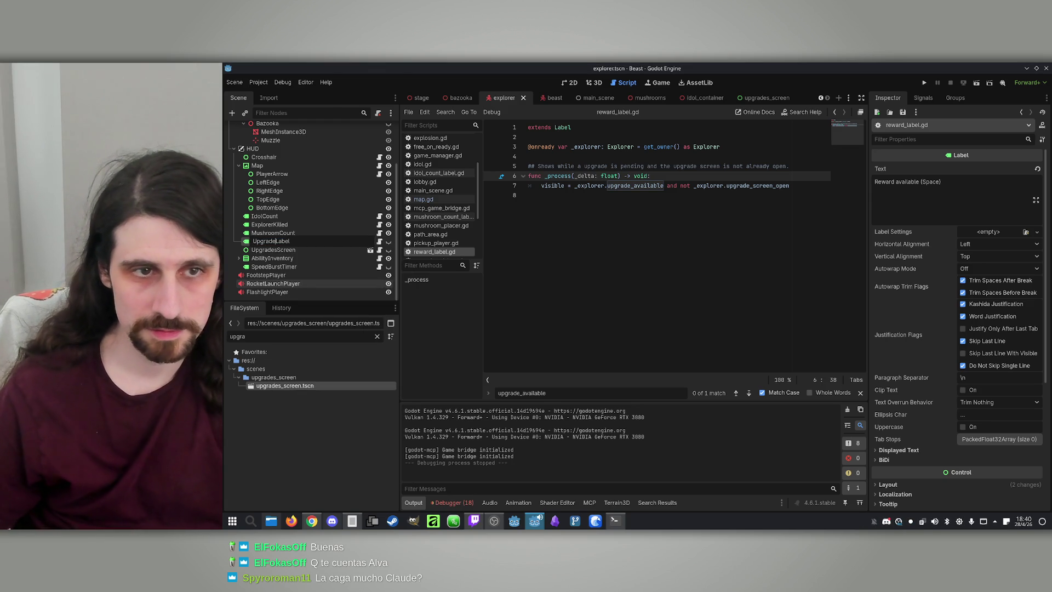
pyautogui.write('ade')
pyautogui.press('Return')
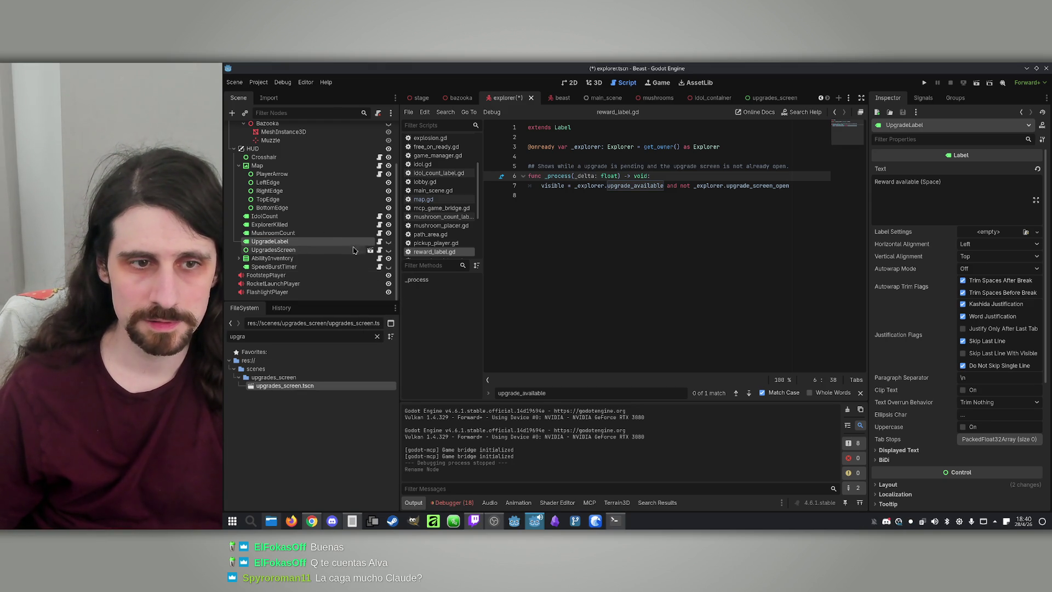
pyautogui.doubleClick(286, 336)
pyautogui.write('rew')
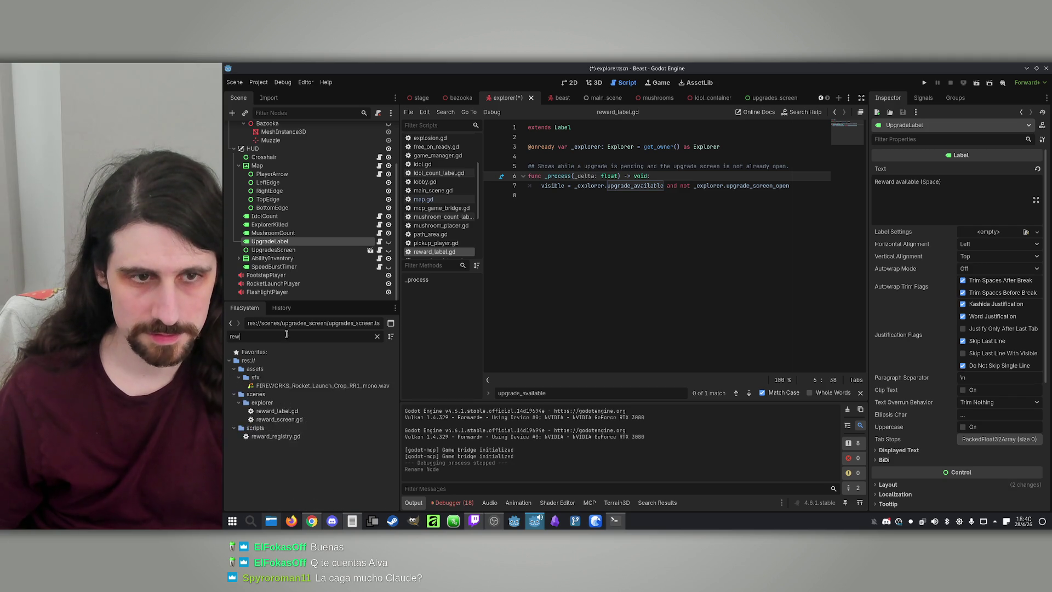
pyautogui.write('a')
# Rename the reward_label.gd file to upgrade_label.gd.
pyautogui.rightClick(284, 387)
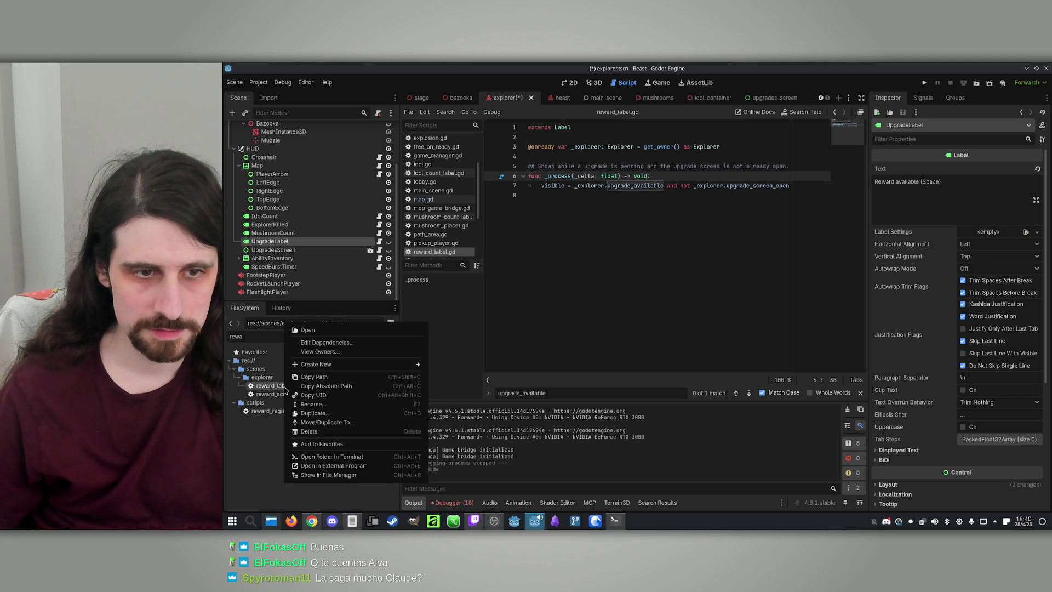
pyautogui.click(323, 404)
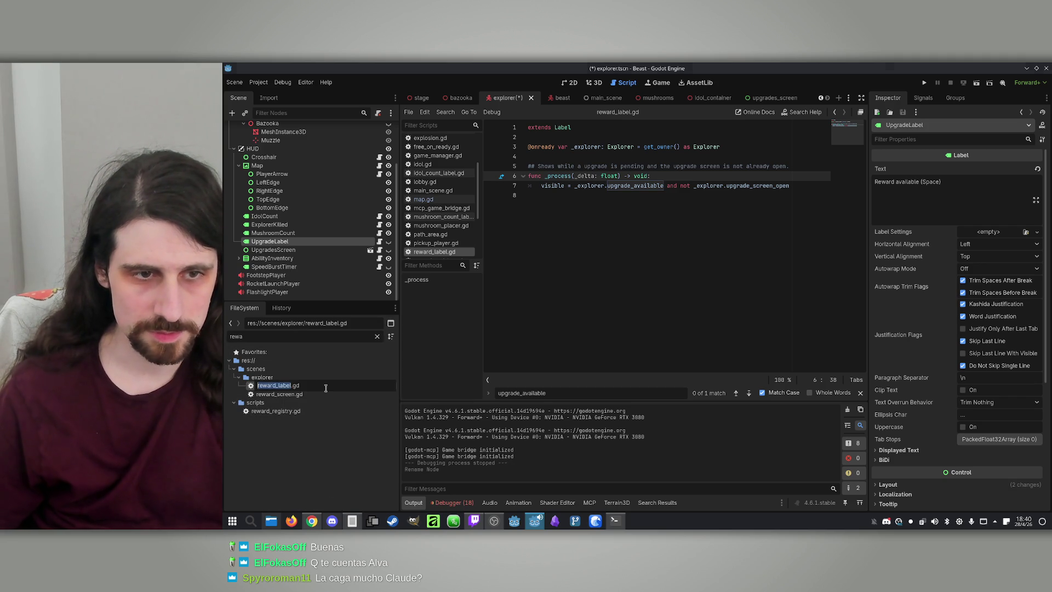
pyautogui.click(326, 388)
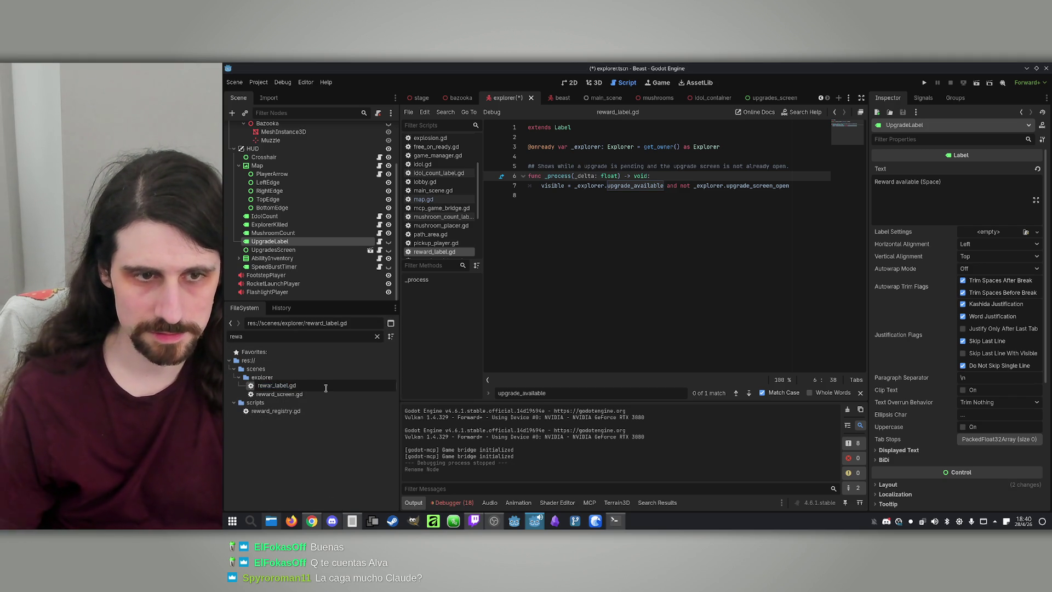
pyautogui.press('BackSpace')
pyautogui.press('BackSpace')
pyautogui.press('BackSpace')
pyautogui.write('upgrad')
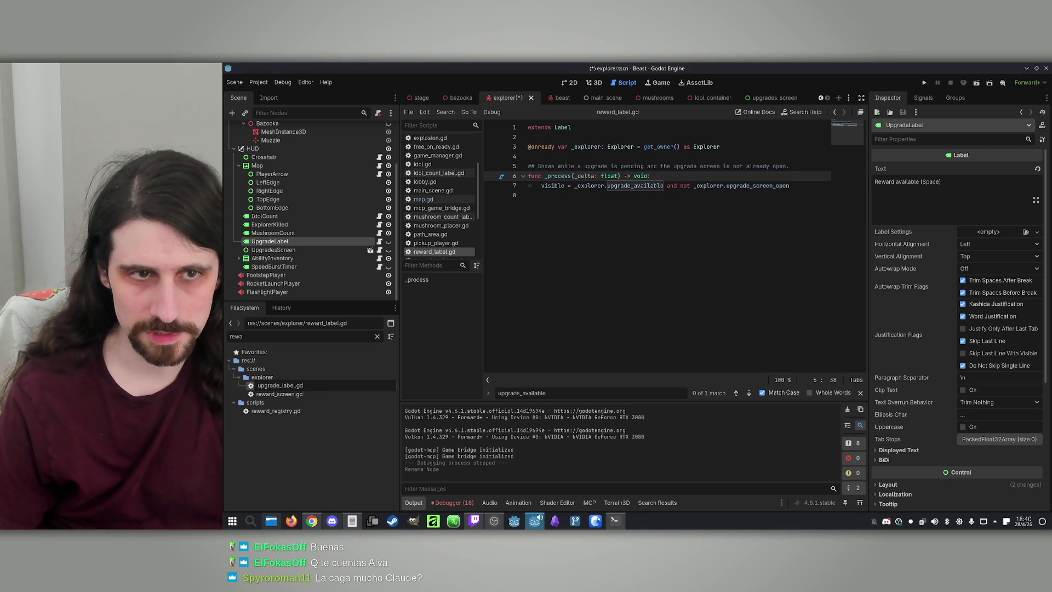
pyautogui.press('Return')
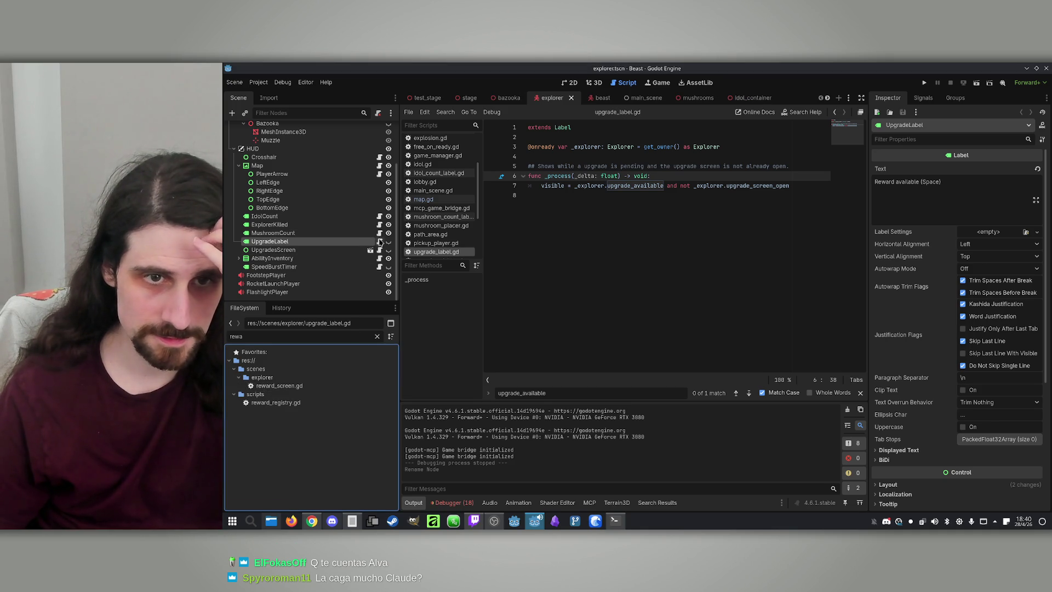
# Change UpgradeLabel's text to 'Upgrade available (Space)' and save the scene.
pyautogui.click(629, 186)
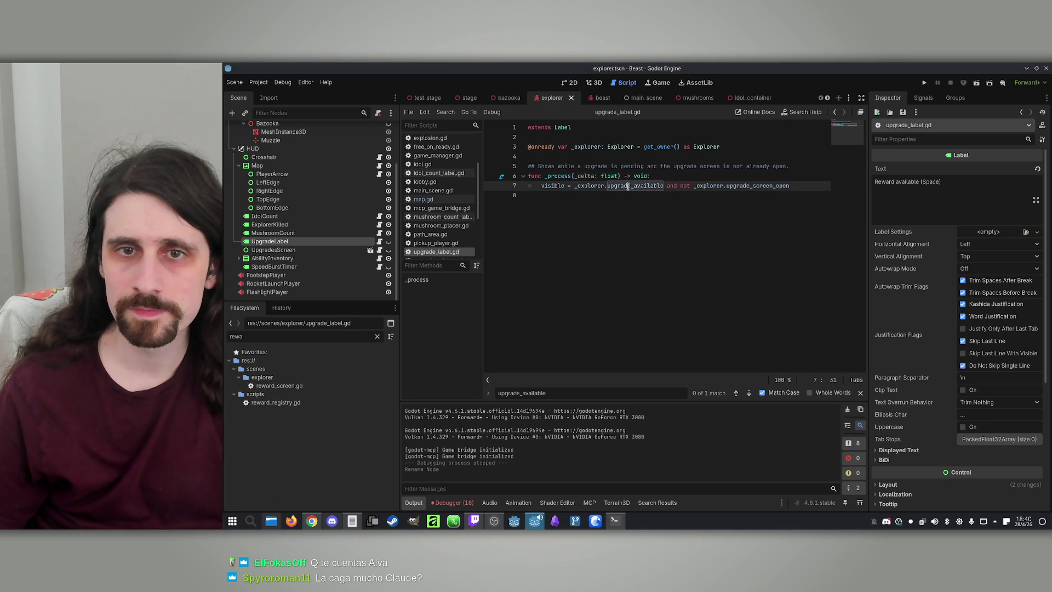
pyautogui.doubleClick(709, 186)
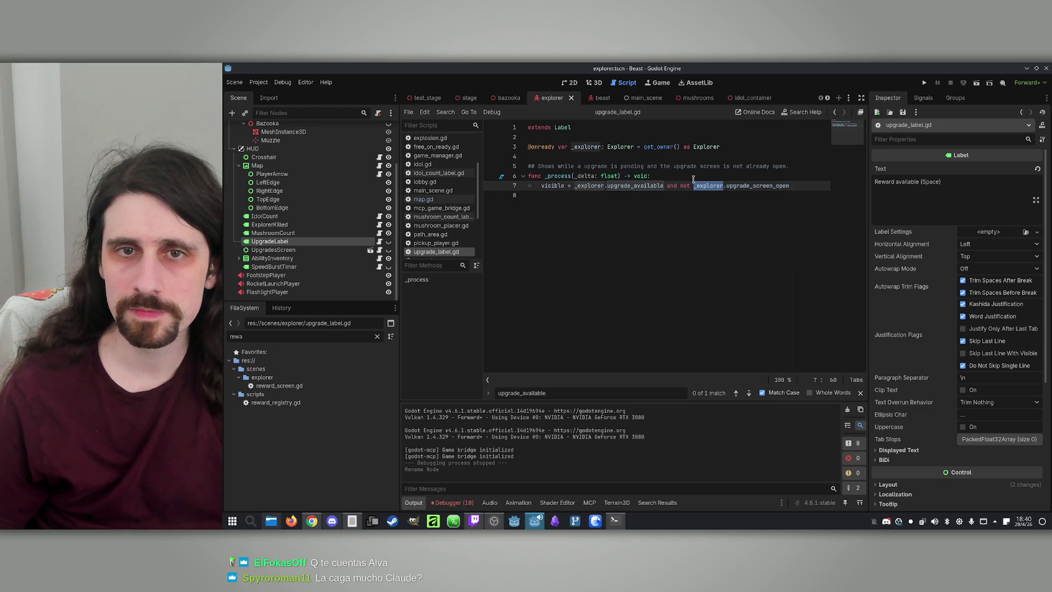
pyautogui.doubleClick(590, 186)
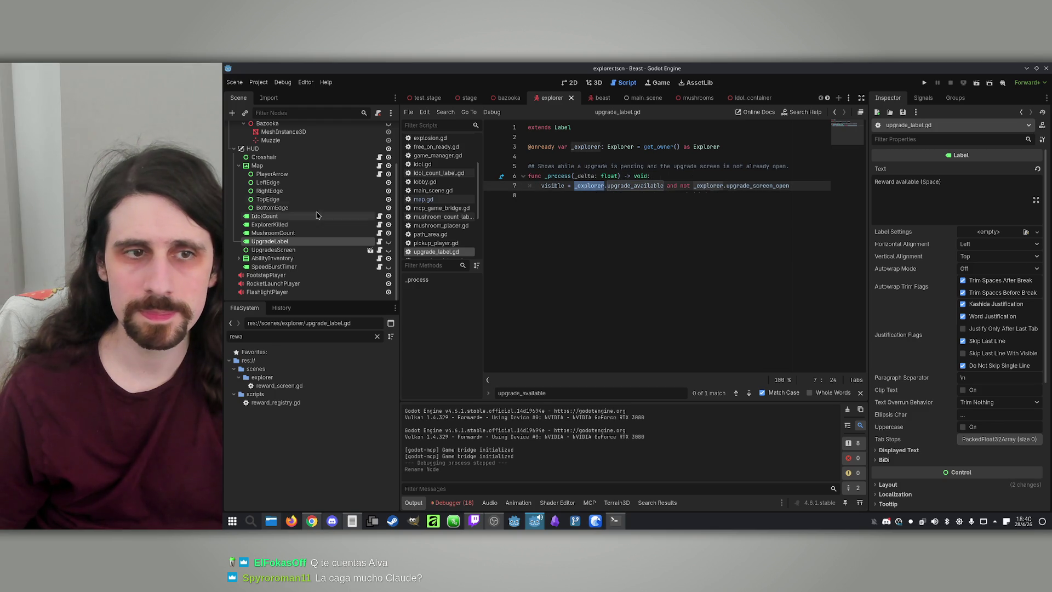
pyautogui.click(329, 241)
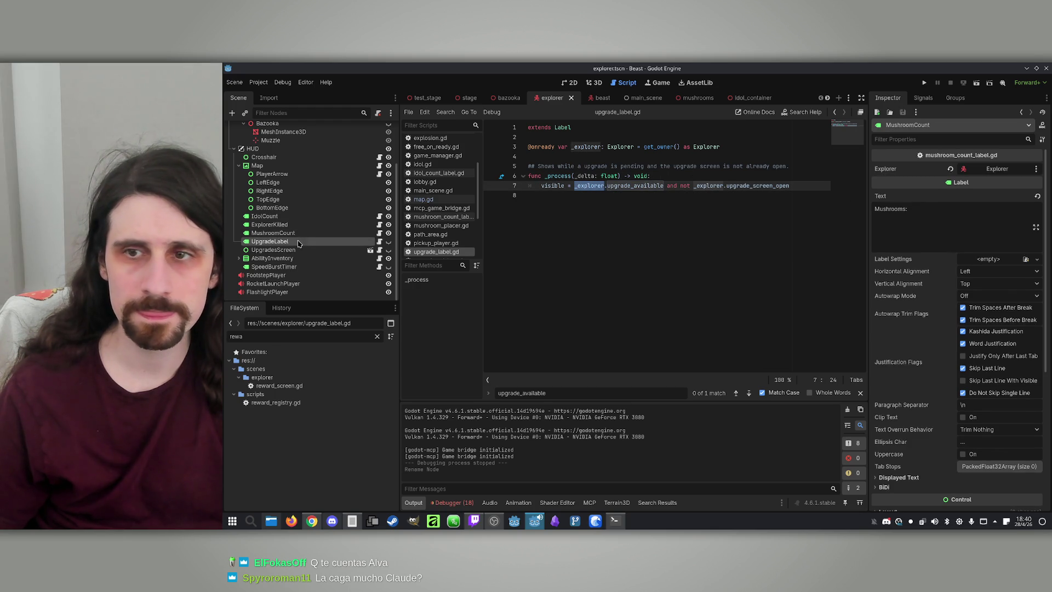
pyautogui.doubleClick(883, 183)
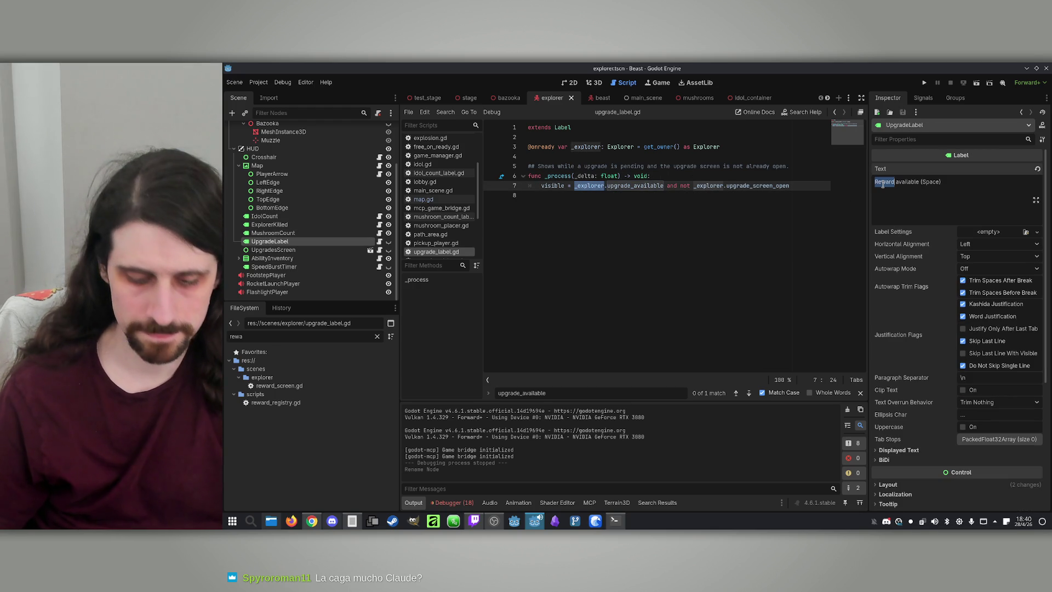
pyautogui.write('Upgrade')
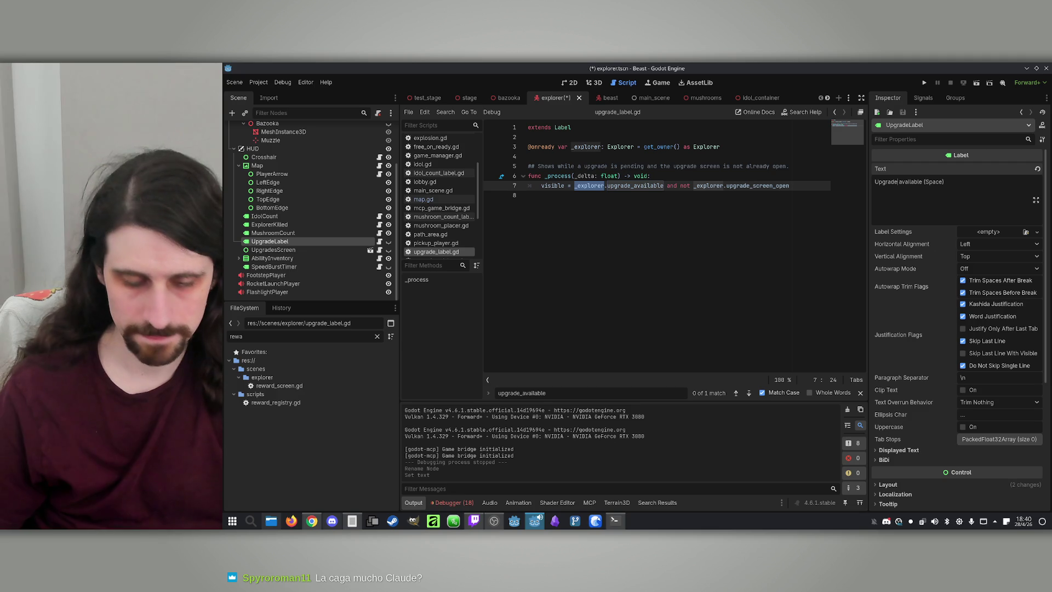
pyautogui.hotkey('ctrl', 's')
# Rename reward_screen.gd to upgrades_screen.gd.
pyautogui.doubleClick(280, 386)
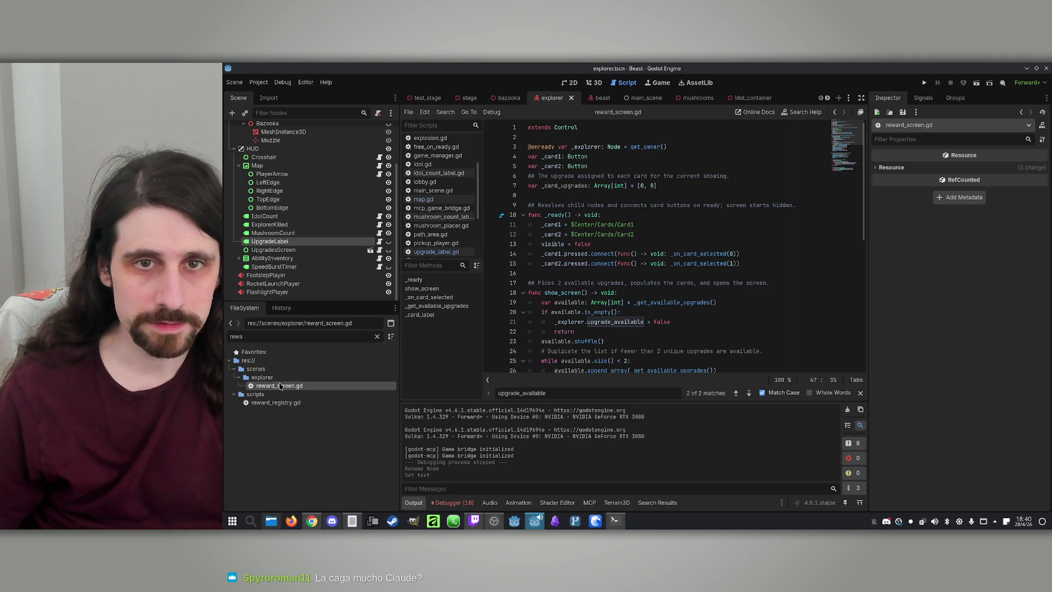
pyautogui.rightClick(280, 386)
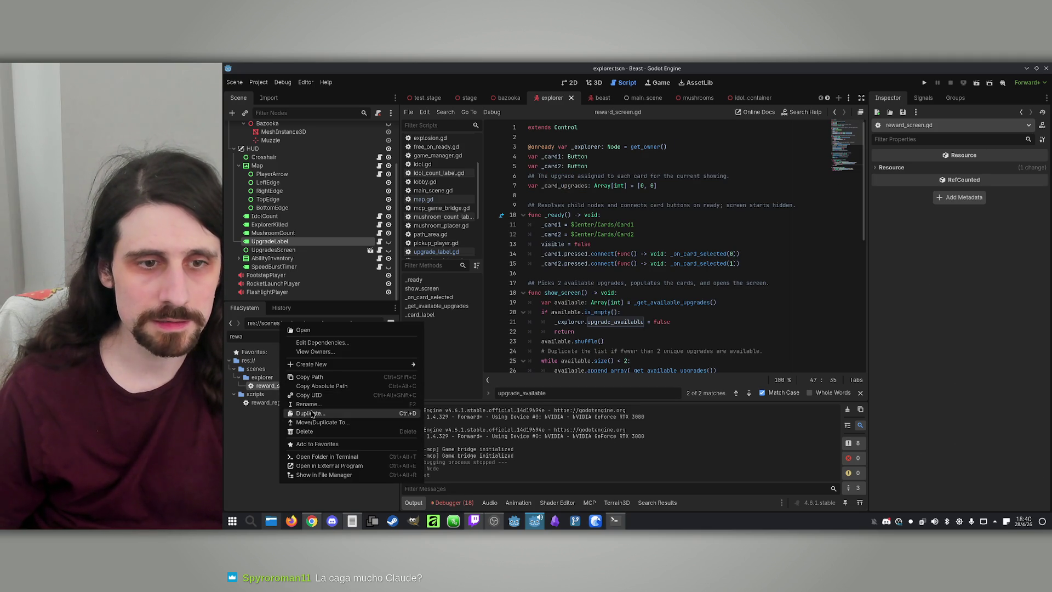
pyautogui.click(322, 405)
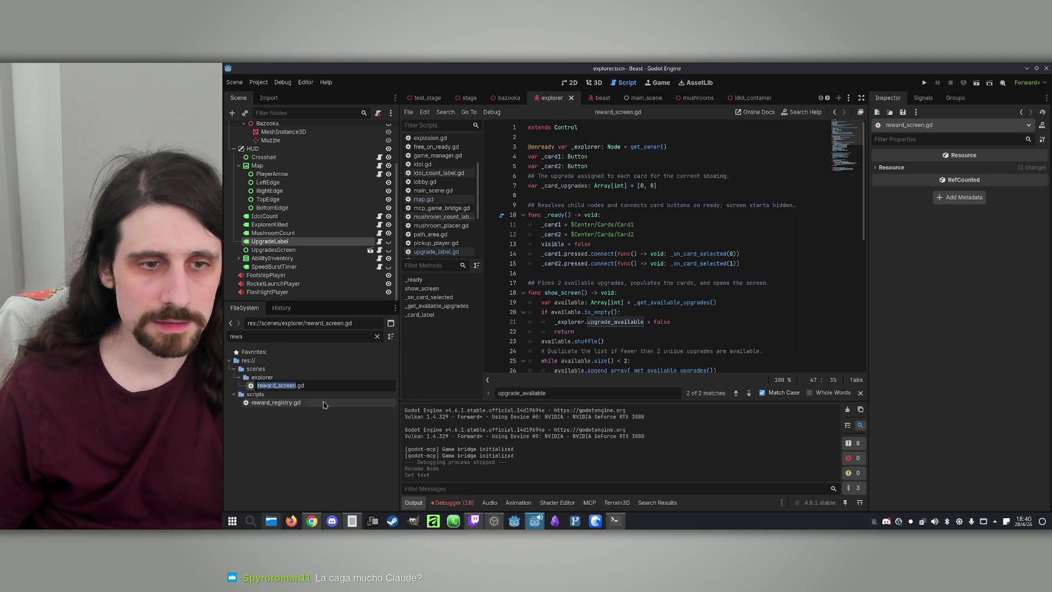
pyautogui.press('Delete')
pyautogui.press('Delete')
pyautogui.press('Delete')
pyautogui.write('upgra')
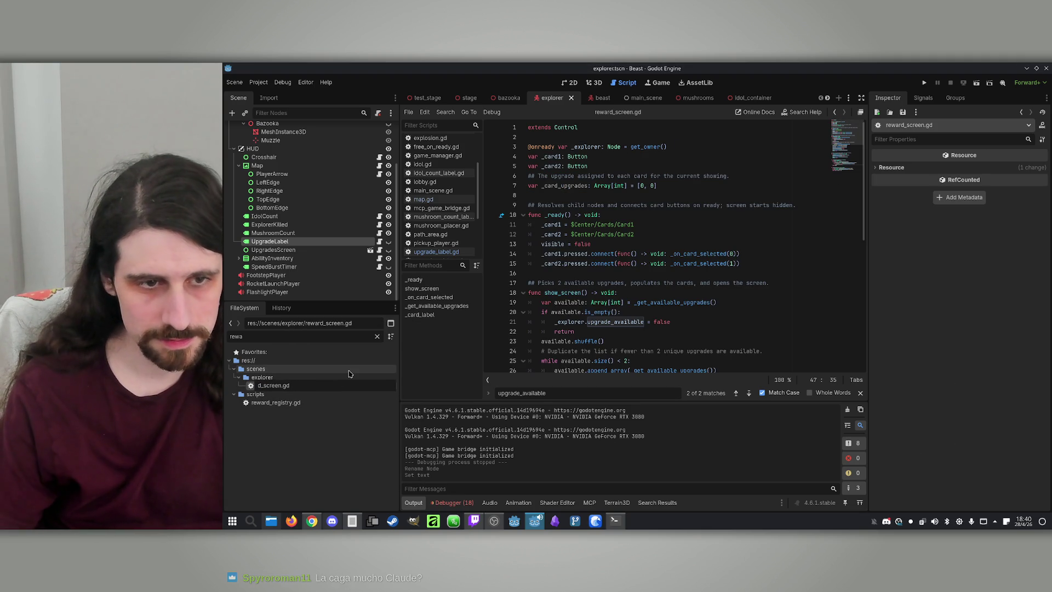
pyautogui.write('des')
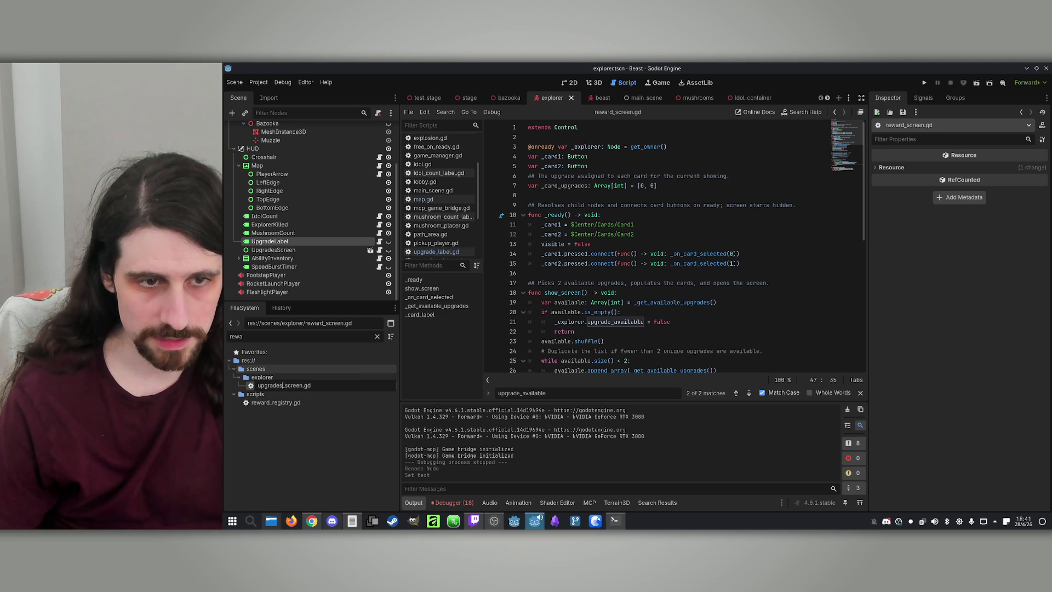
pyautogui.press('Return')
# Rename reward_registry.gd to upgrade_registry.gd.
pyautogui.click(263, 381)
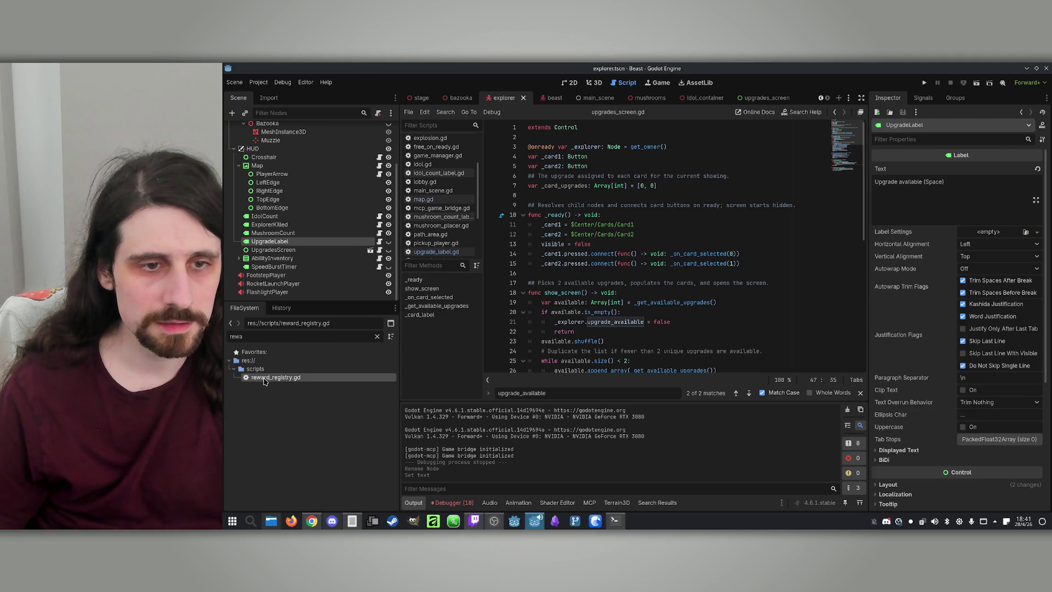
pyautogui.doubleClick(263, 381)
pyautogui.rightClick(263, 381)
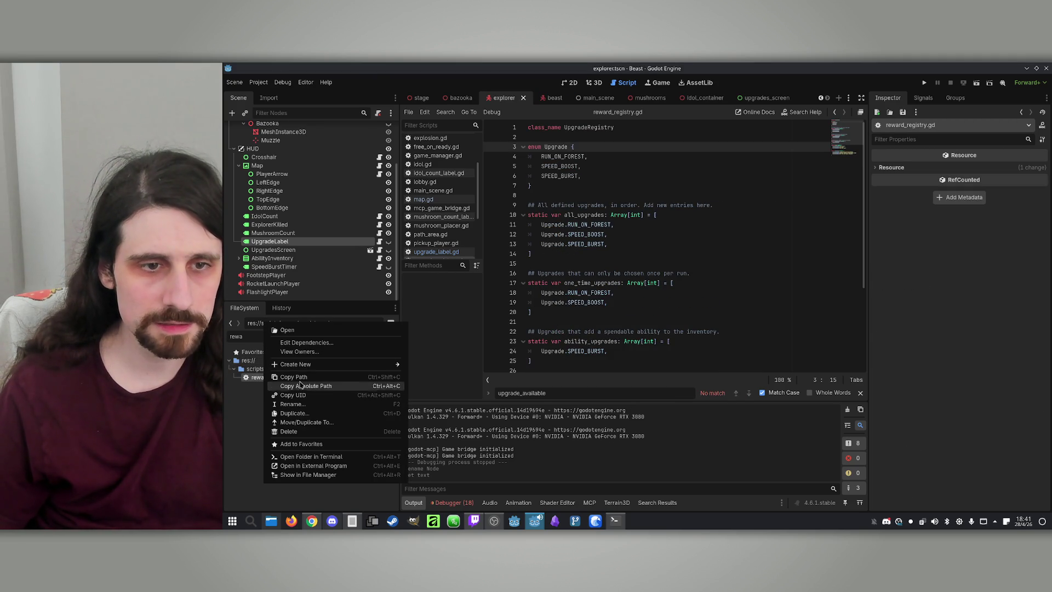
pyautogui.click(296, 406)
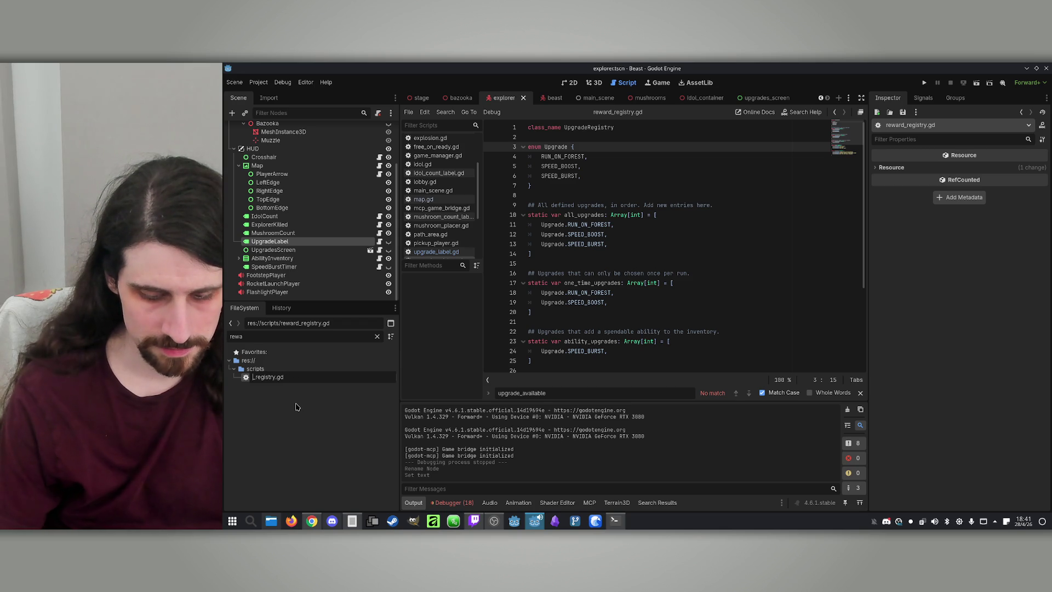
pyautogui.write('upgrade')
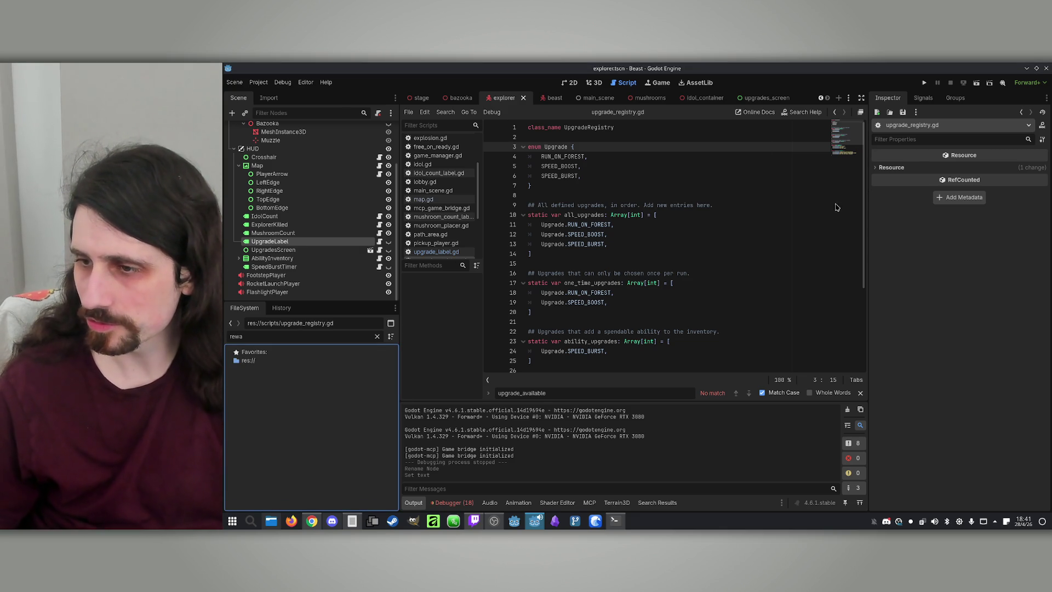
# Review the upgrade list, then check the Beast node's script in the beast scene.
pyautogui.click(811, 225)
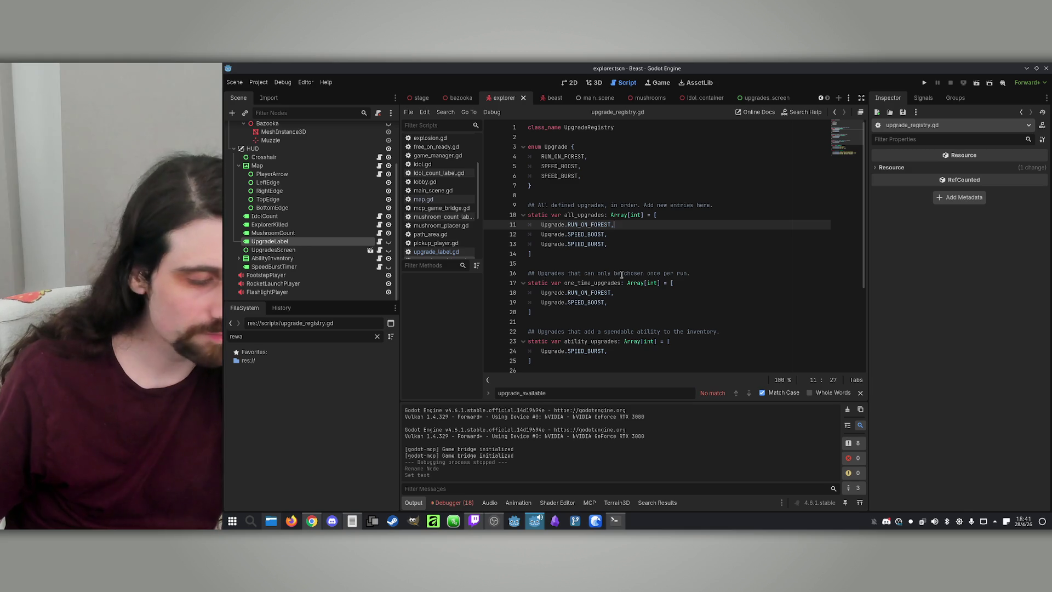
pyautogui.click(695, 242)
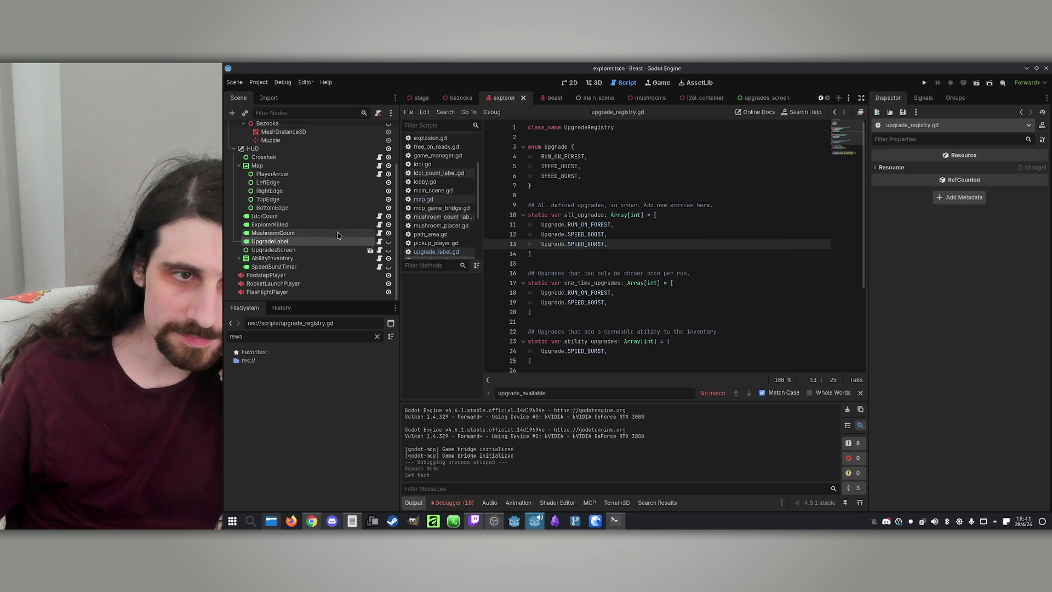
pyautogui.click(555, 97)
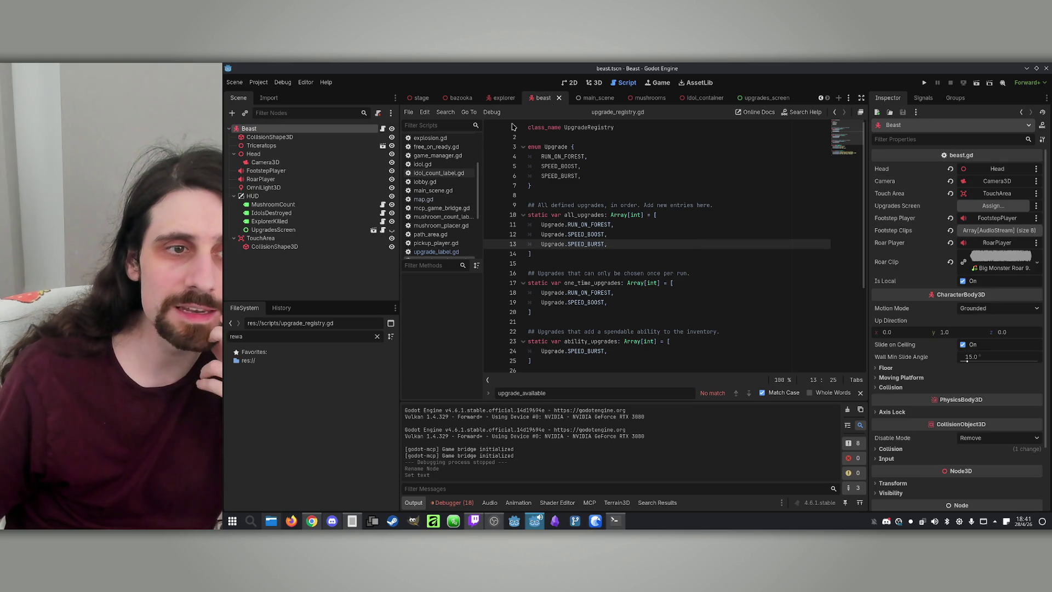
pyautogui.click(383, 129)
pyautogui.click(485, 99)
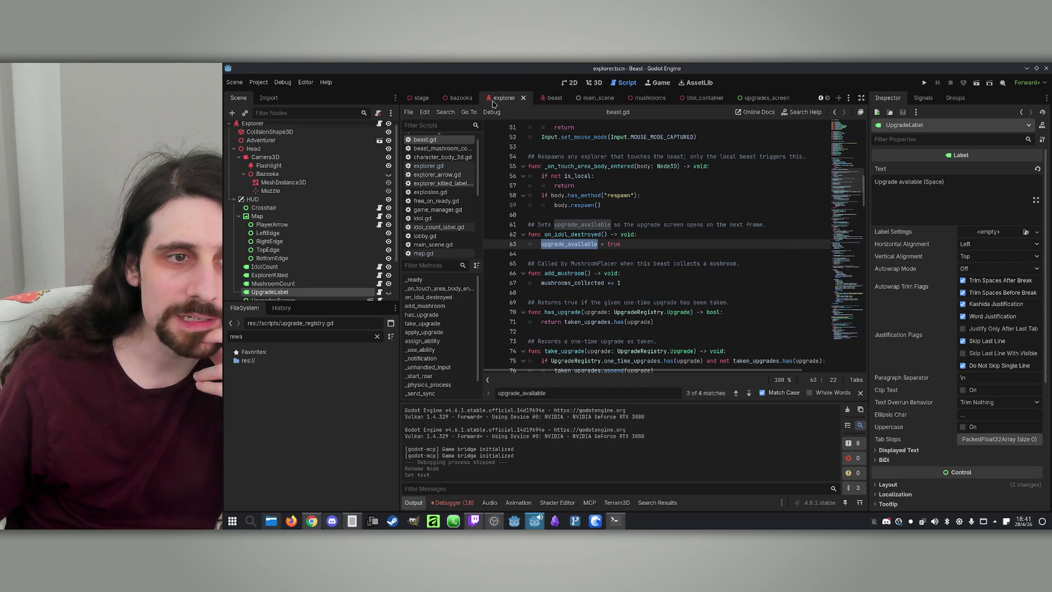
# Read upgrade_label.gd's _process visibility logic around upgrade_available.
pyautogui.click(379, 292)
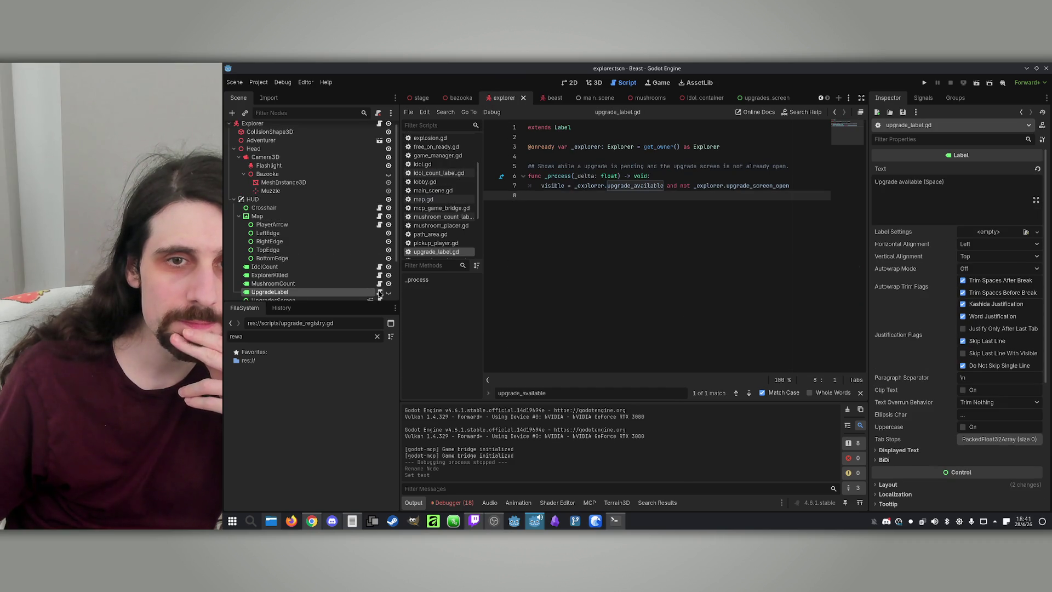
pyautogui.click(589, 178)
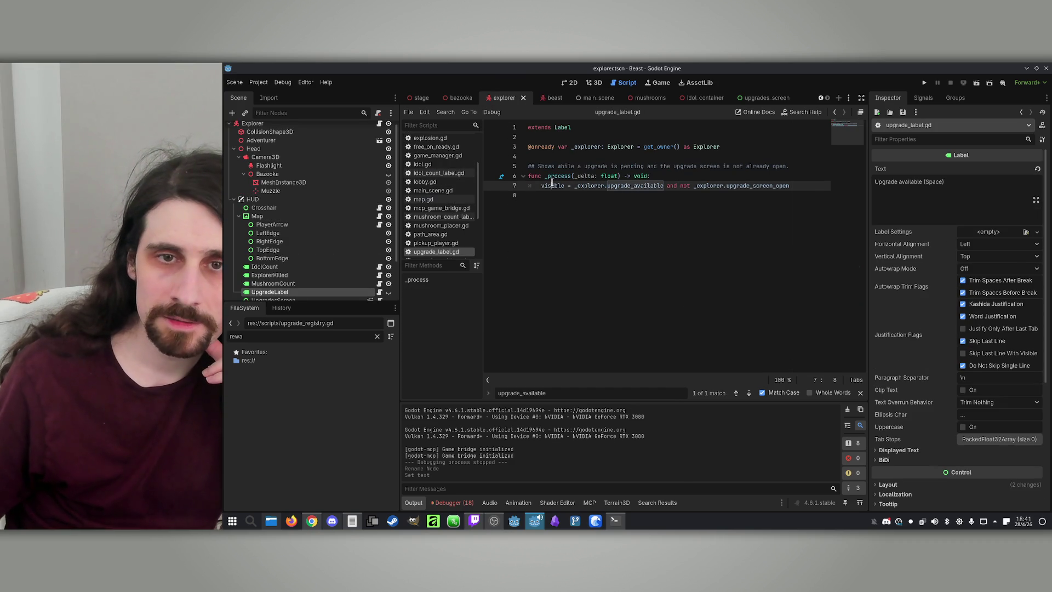
pyautogui.click(706, 174)
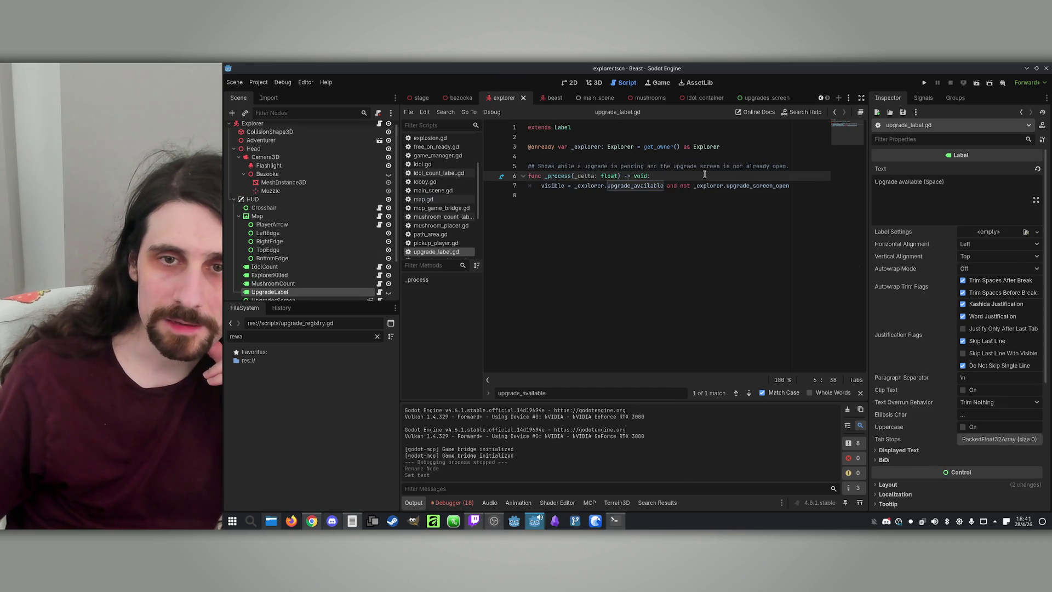
pyautogui.doubleClick(568, 176)
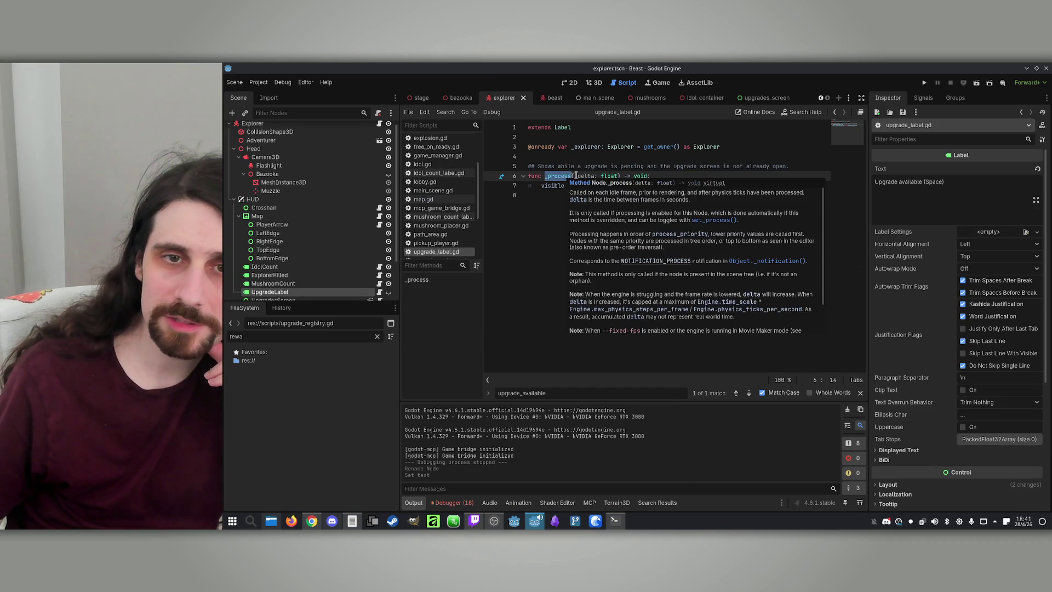
pyautogui.click(576, 176)
pyautogui.write('_')
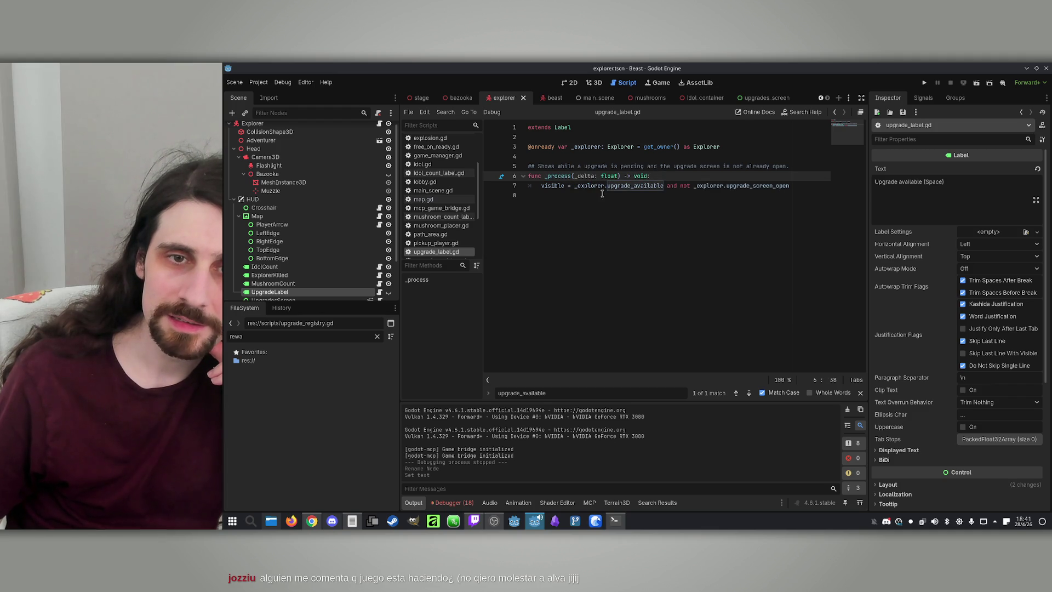
pyautogui.click(602, 186)
pyautogui.click(638, 193)
pyautogui.doubleClick(636, 187)
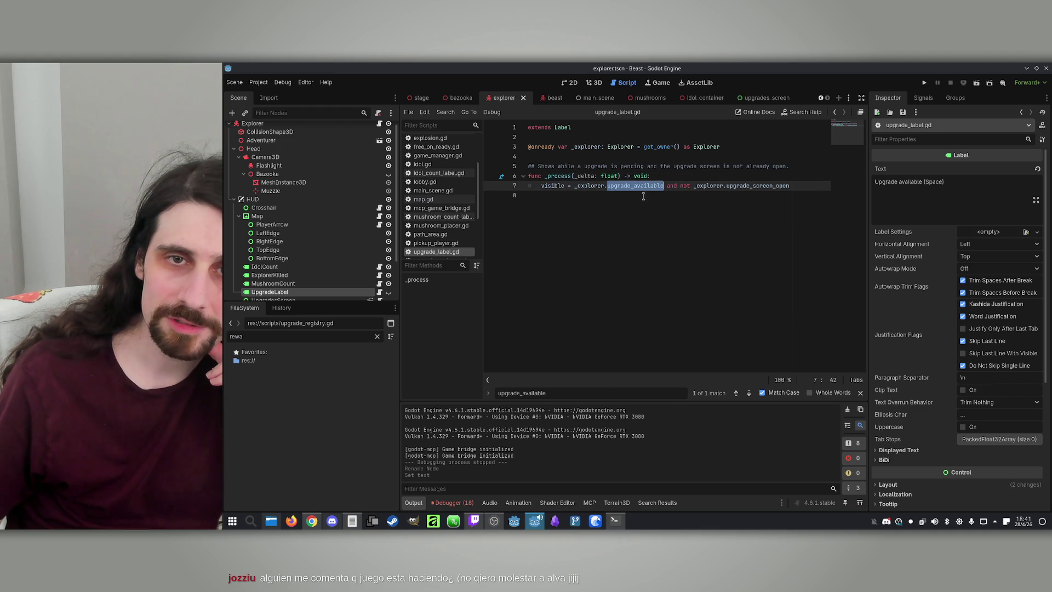
# Compare the scenes and reselect UpgradeLabel, placing the caret on the _explorer variable.
pyautogui.click(548, 99)
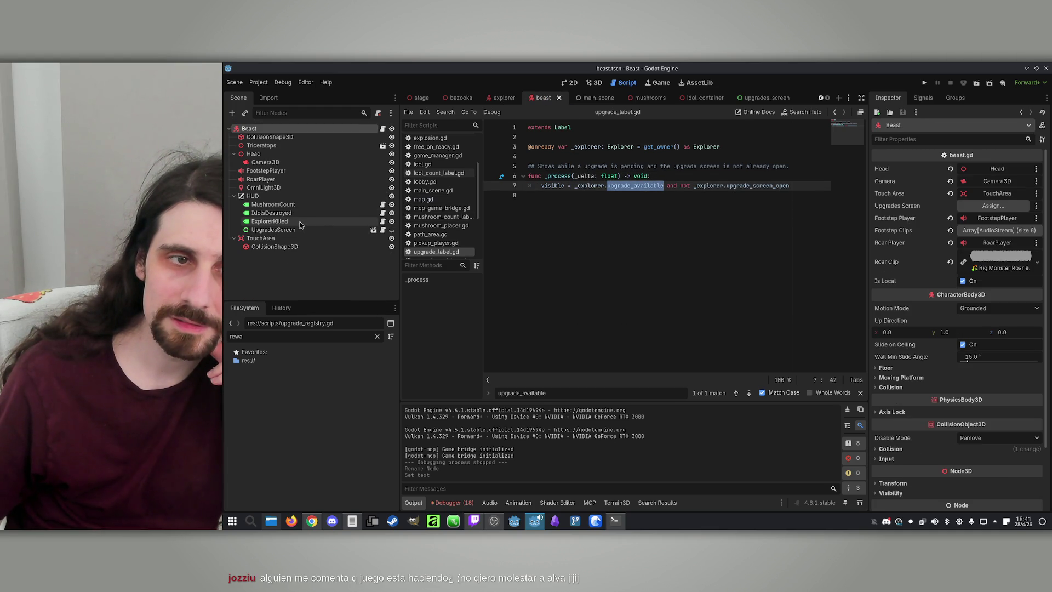
pyautogui.click(503, 98)
pyautogui.click(273, 284)
pyautogui.click(272, 292)
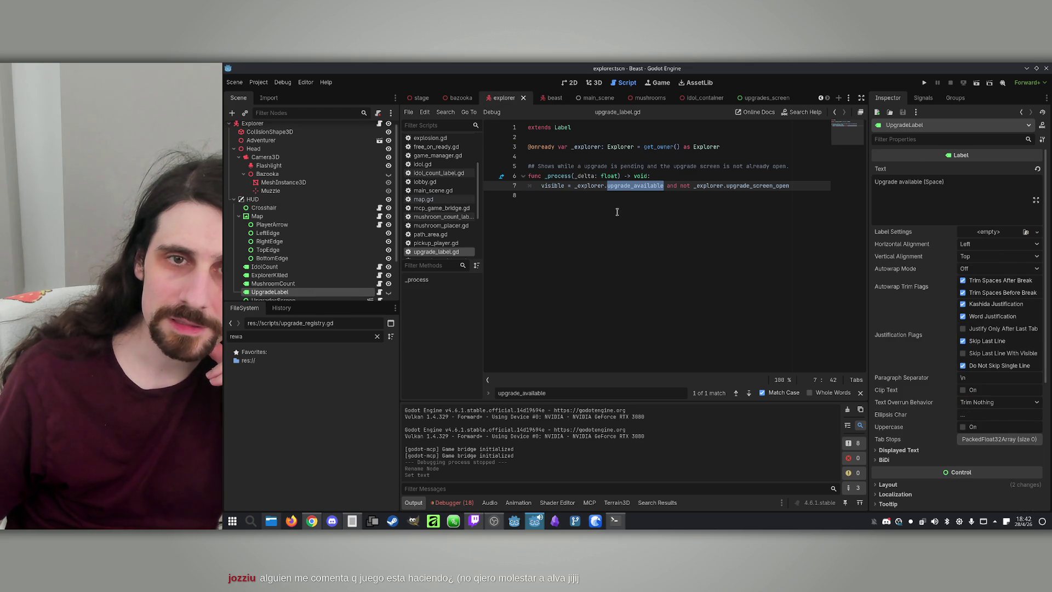
pyautogui.click(586, 147)
pyautogui.doubleClick(588, 148)
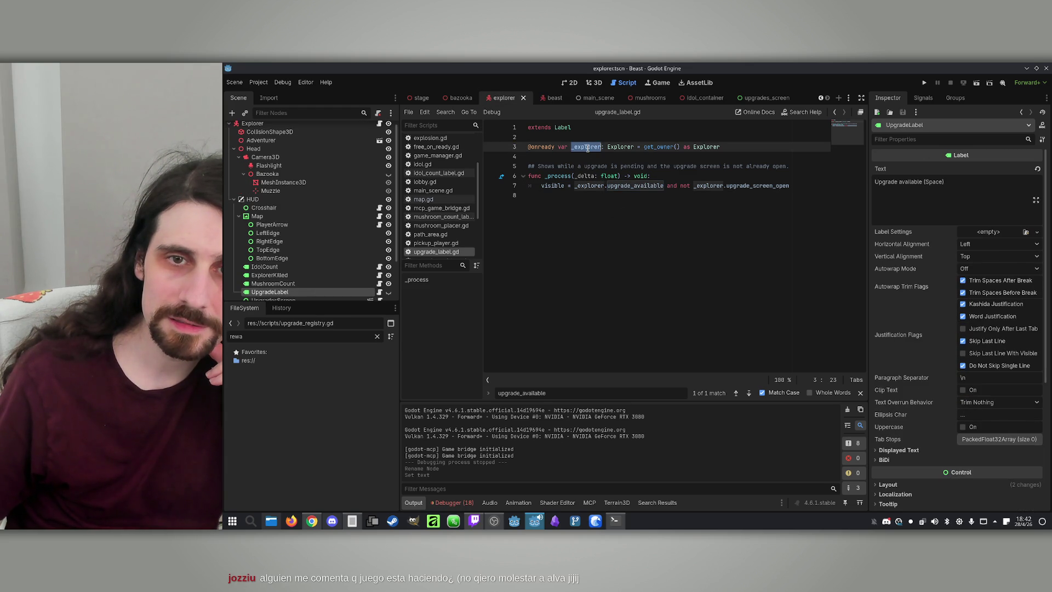
pyautogui.click(591, 148)
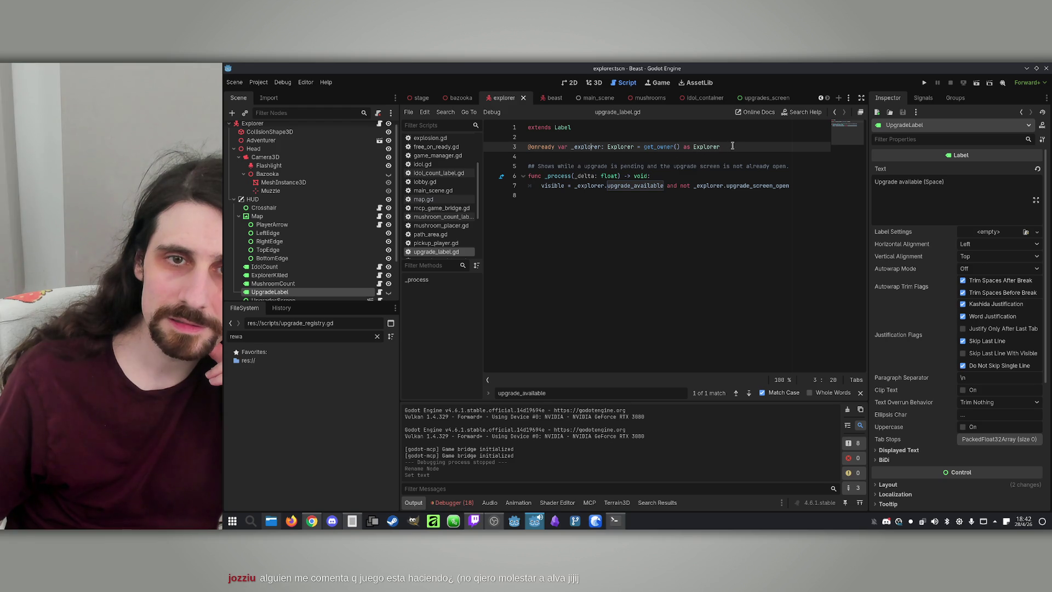
pyautogui.click(691, 140)
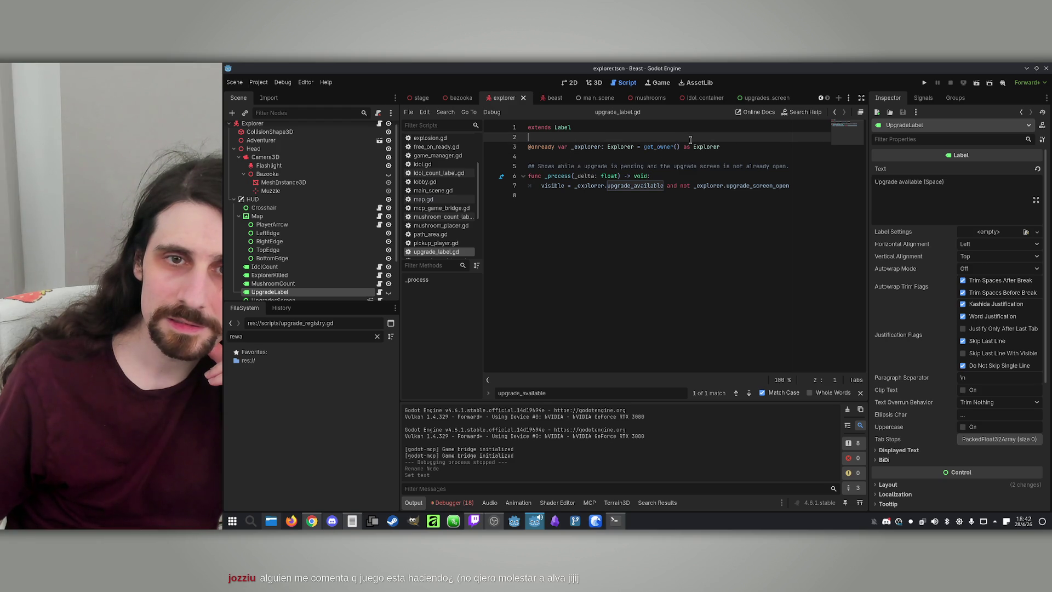
pyautogui.click(736, 149)
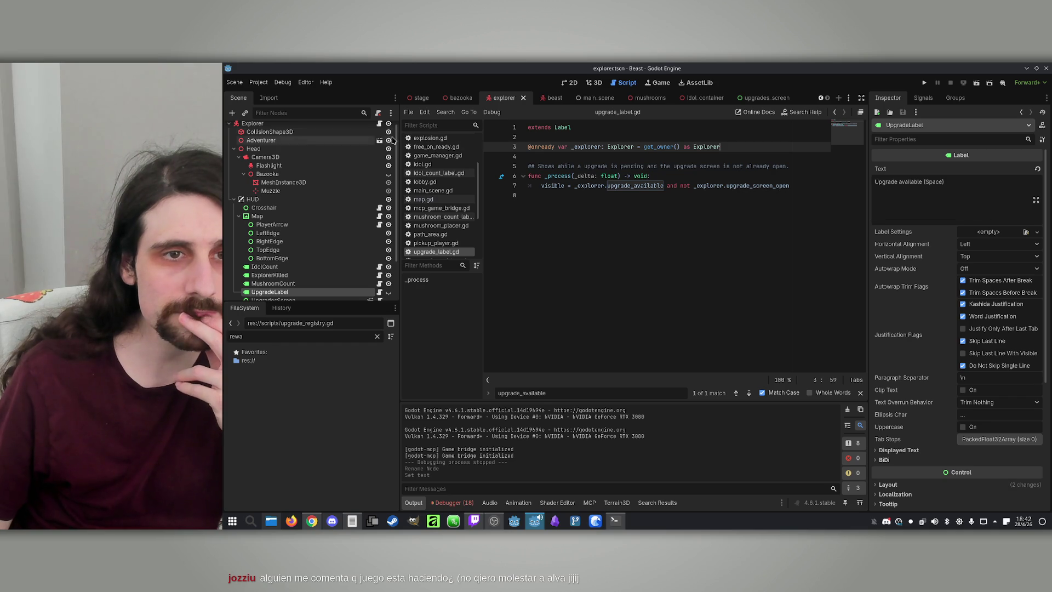
pyautogui.click(379, 126)
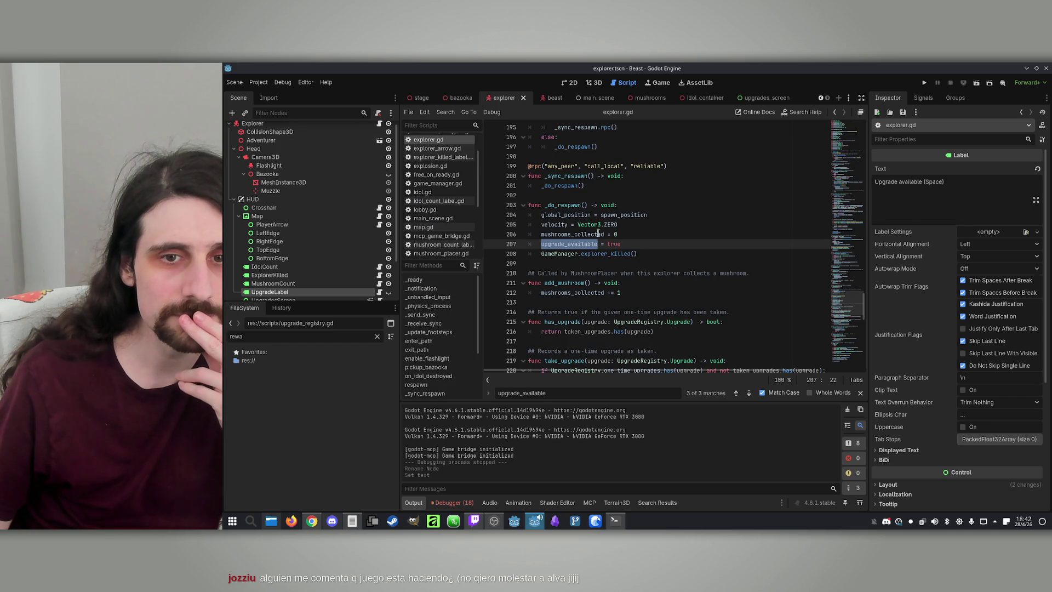
pyautogui.click(749, 393)
pyautogui.click(749, 393)
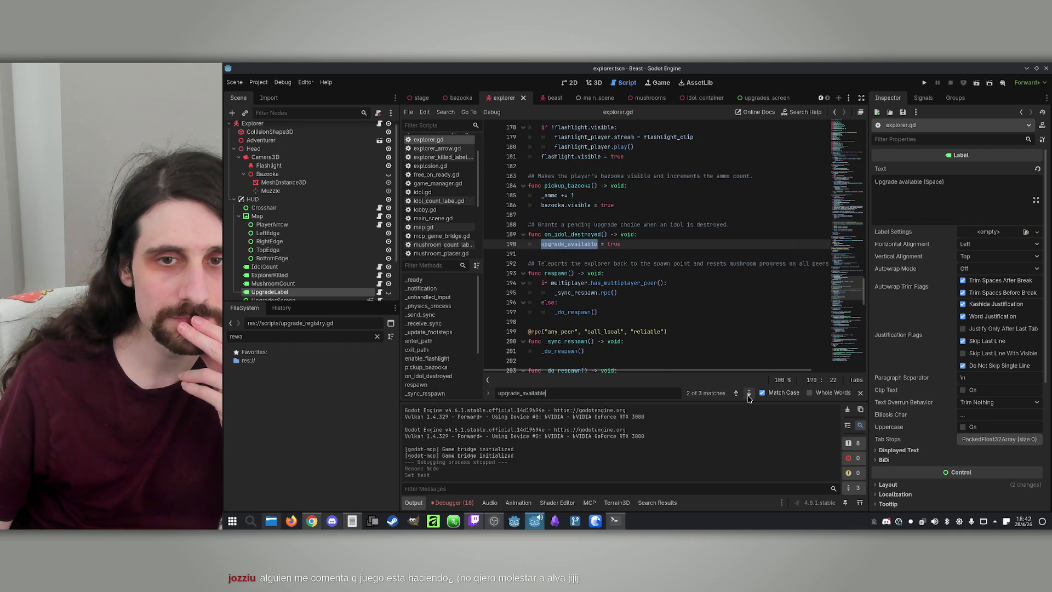
pyautogui.click(749, 393)
pyautogui.click(748, 393)
pyautogui.click(749, 393)
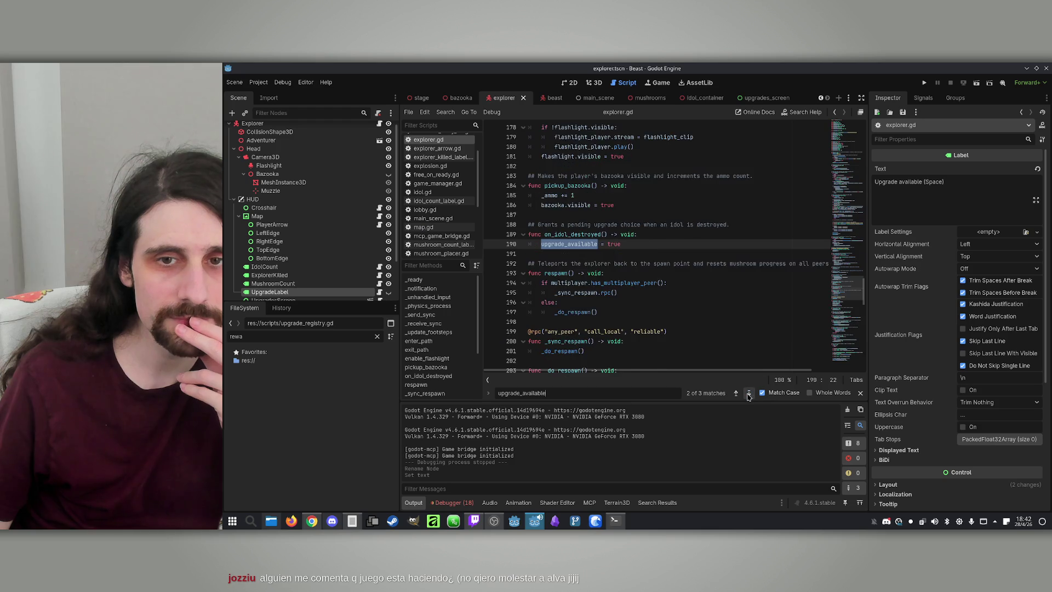
pyautogui.click(749, 393)
pyautogui.click(748, 393)
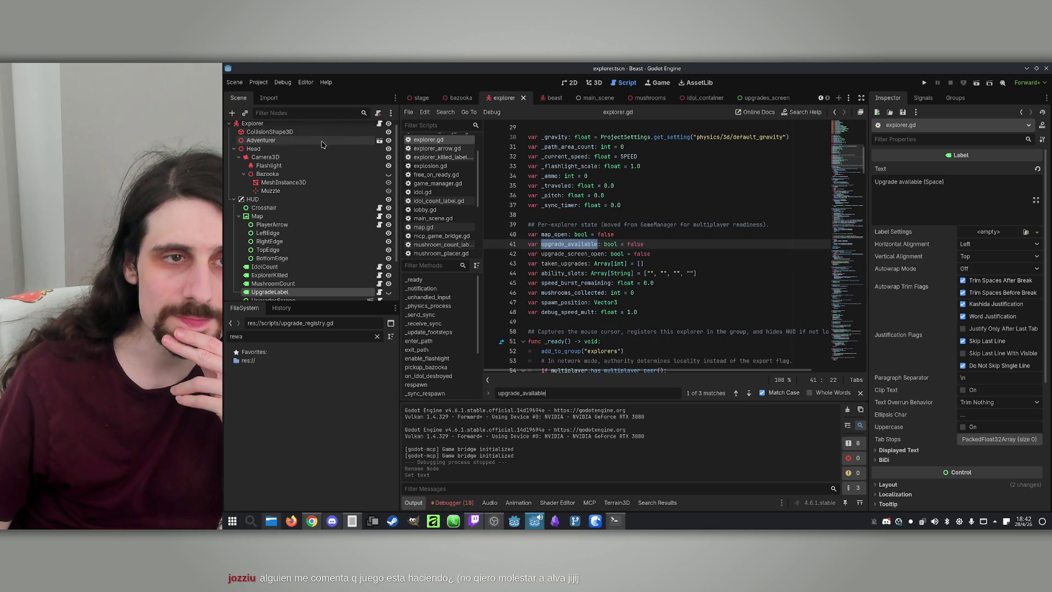
pyautogui.click(310, 292)
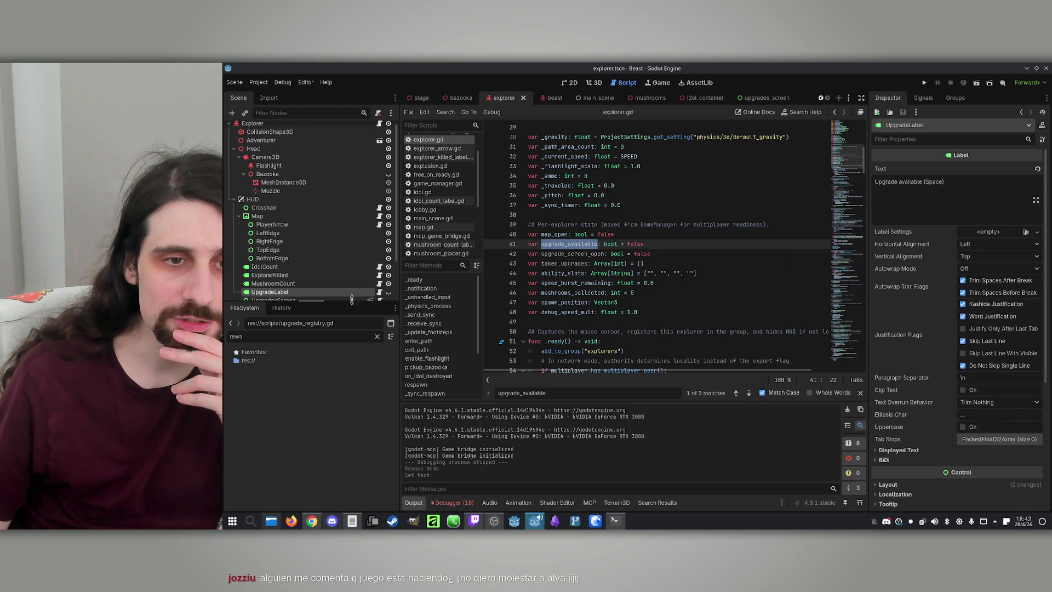
pyautogui.click(380, 293)
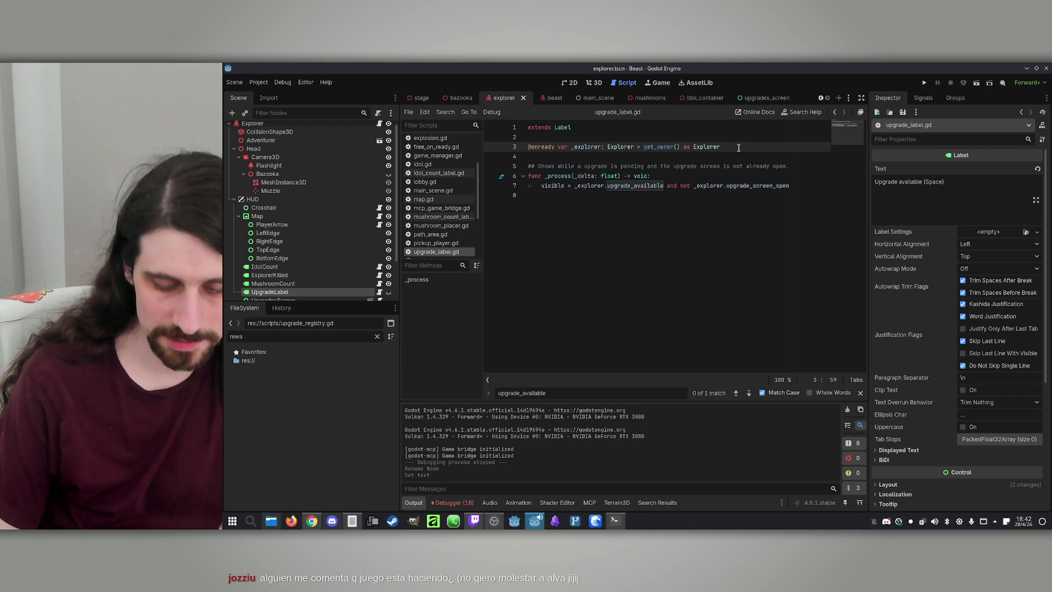
# Add an exported player variable of type CharacterBody3D to upgrade_label.gd.
pyautogui.press('Return')
pyautogui.write('@export ')
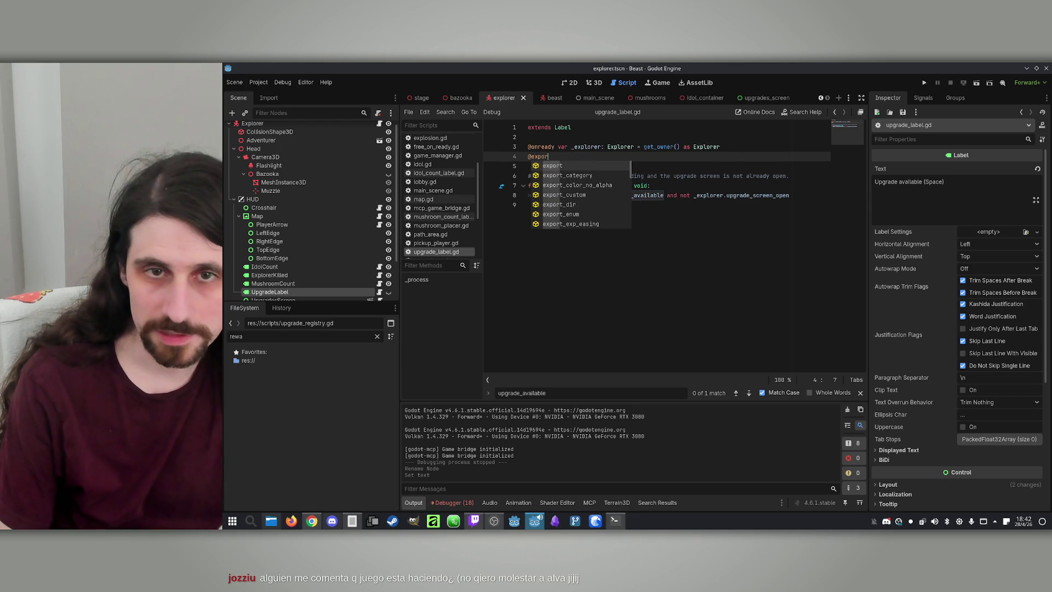
pyautogui.write('var pla')
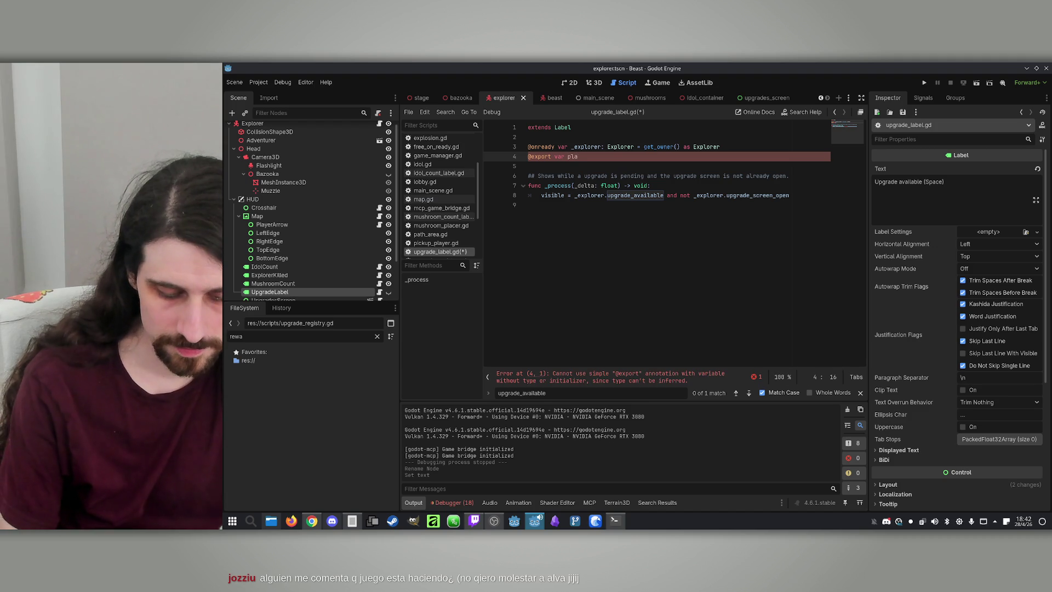
pyautogui.write('yer: ')
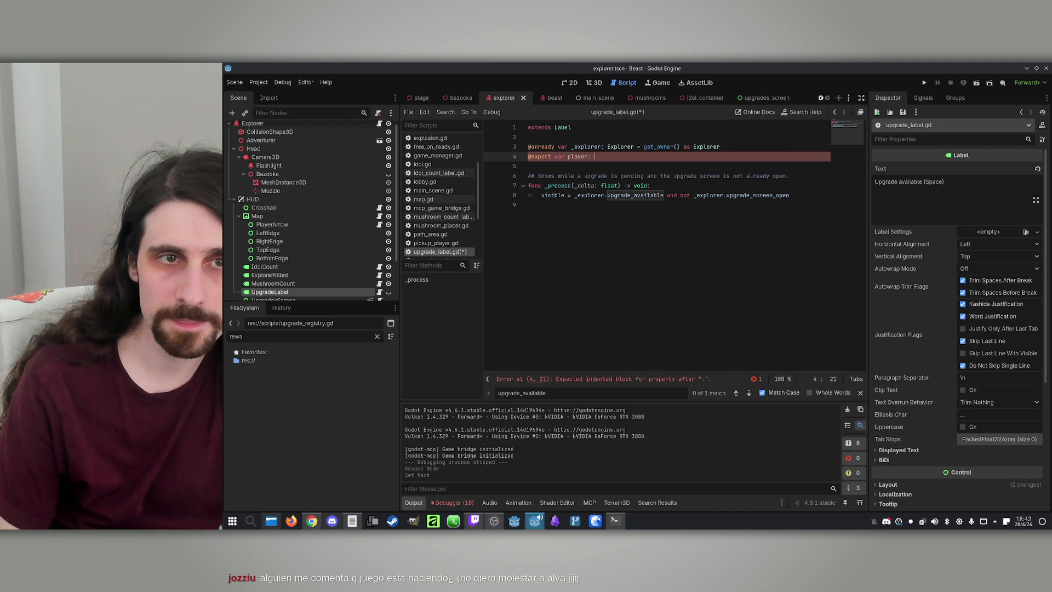
pyautogui.write('Chara')
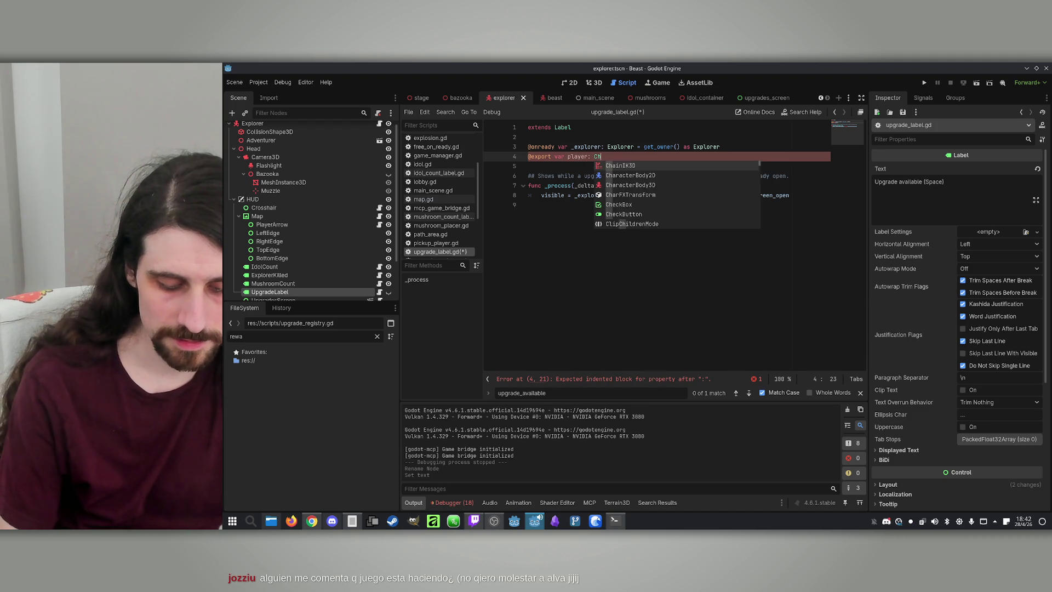
pyautogui.press('Down')
pyautogui.press('Return')
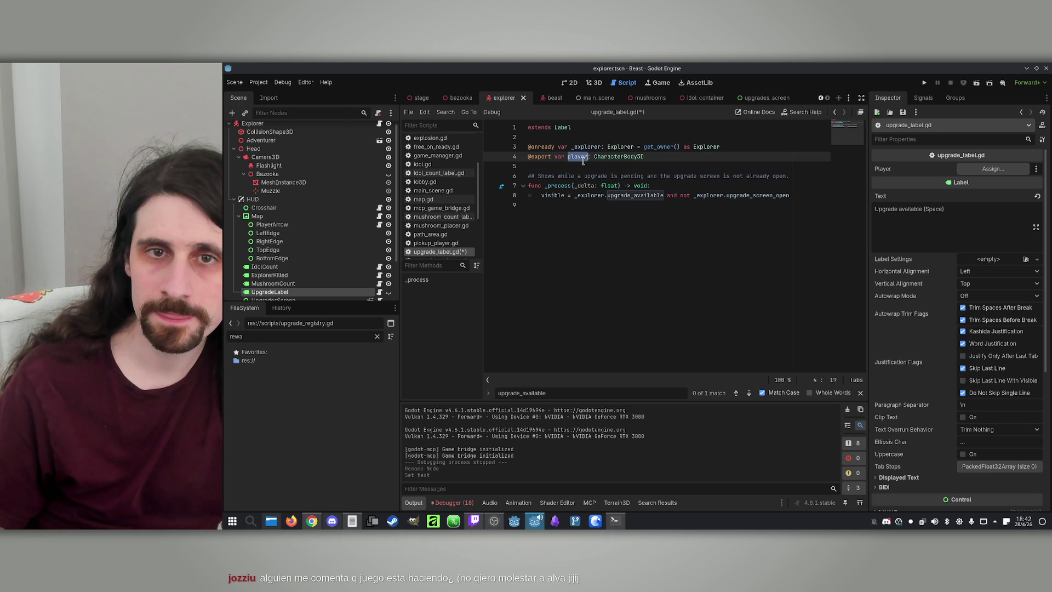
# Replace the _explorer references in _process with player.
pyautogui.doubleClick(595, 197)
pyautogui.write('player')
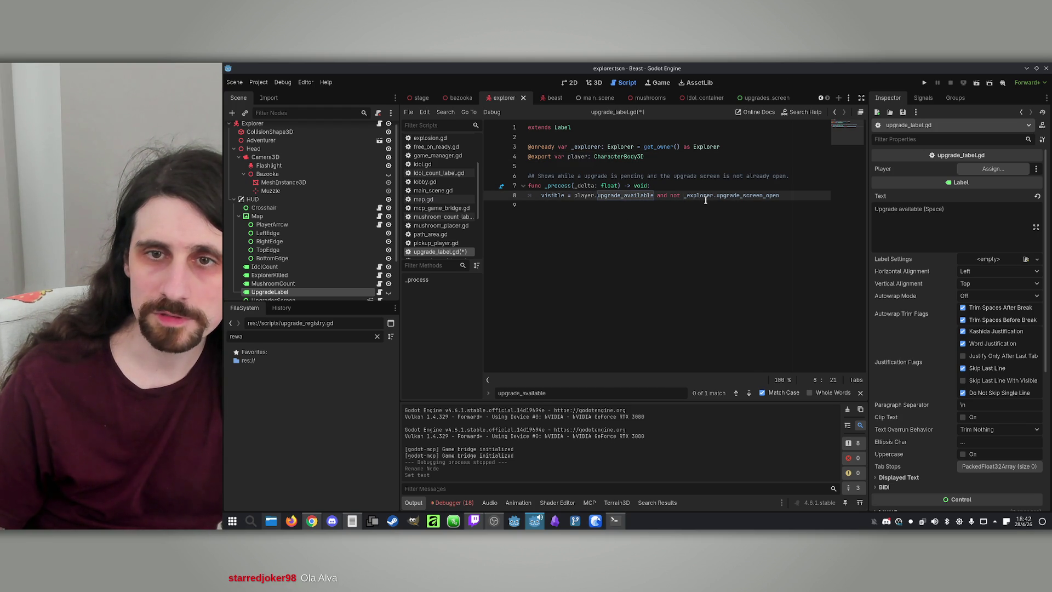
pyautogui.doubleClick(704, 197)
pyautogui.write('player')
pyautogui.click(791, 190)
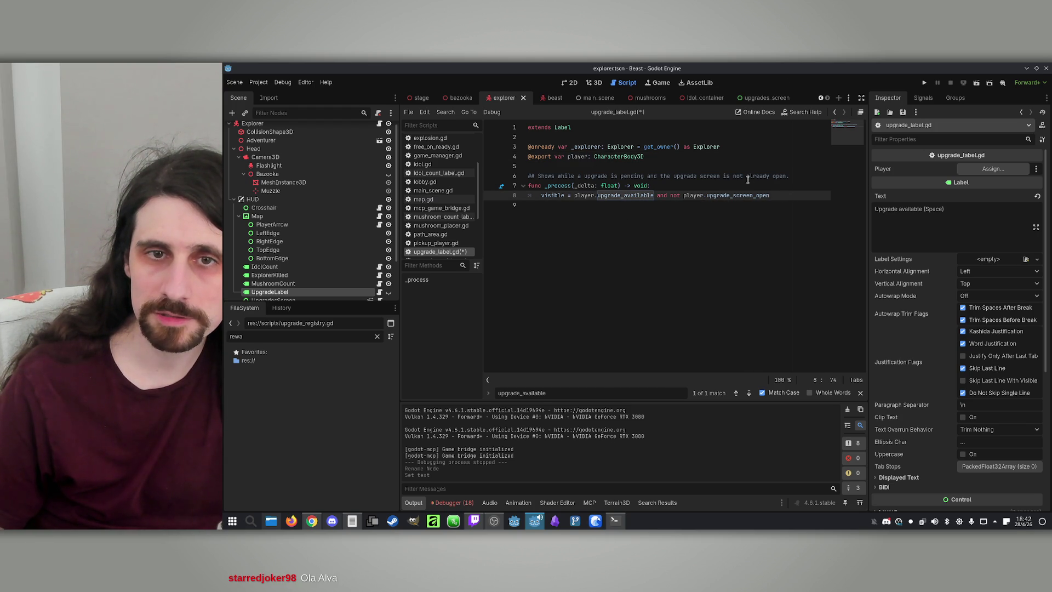
pyautogui.moveTo(686, 158); pyautogui.dragTo(474, 149)
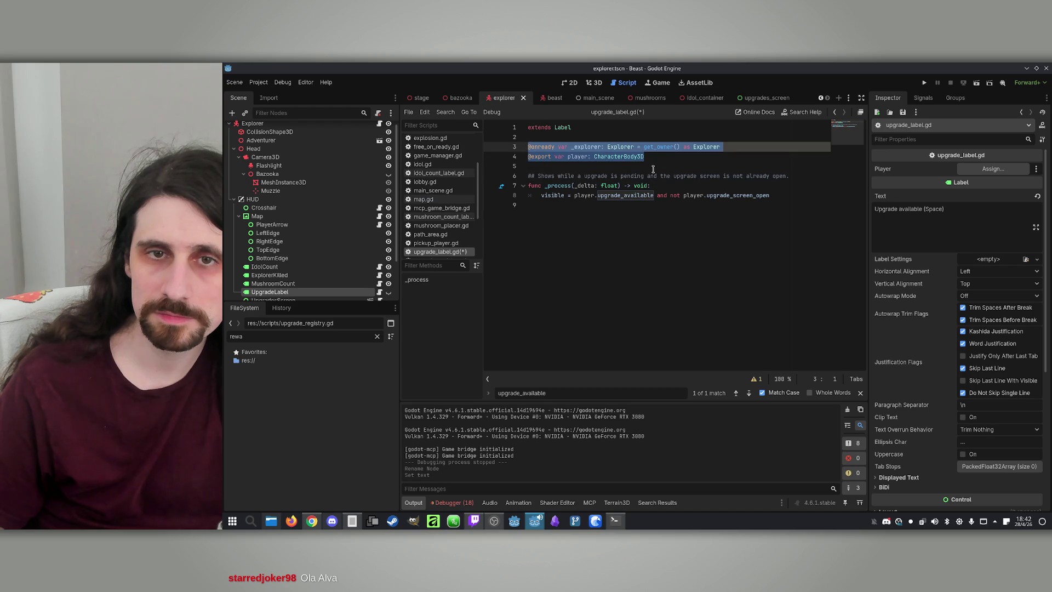
pyautogui.click(623, 185)
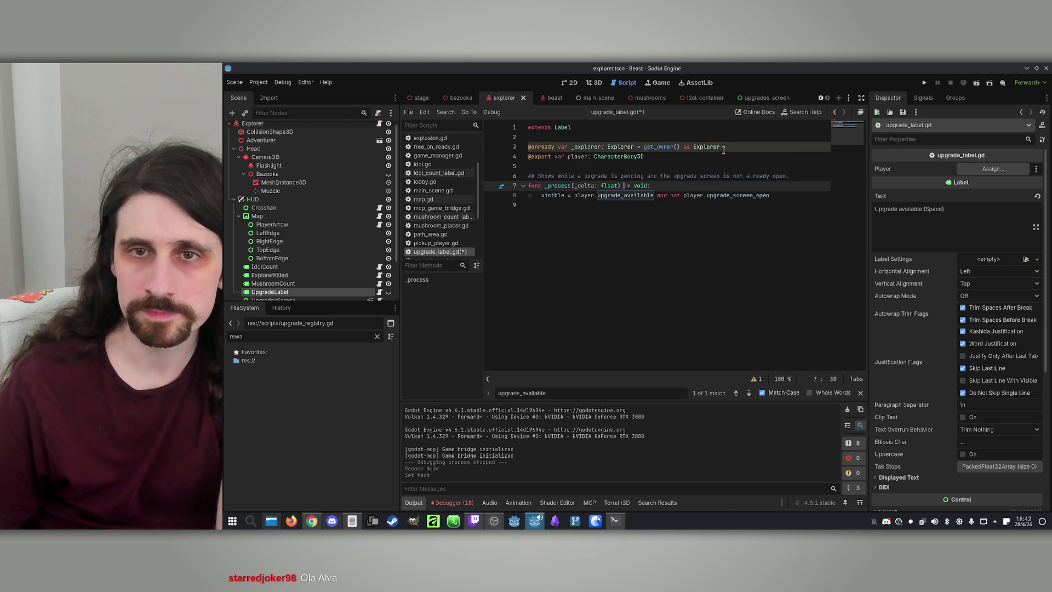
pyautogui.moveTo(724, 149); pyautogui.dragTo(529, 138)
pyautogui.press('BackSpace')
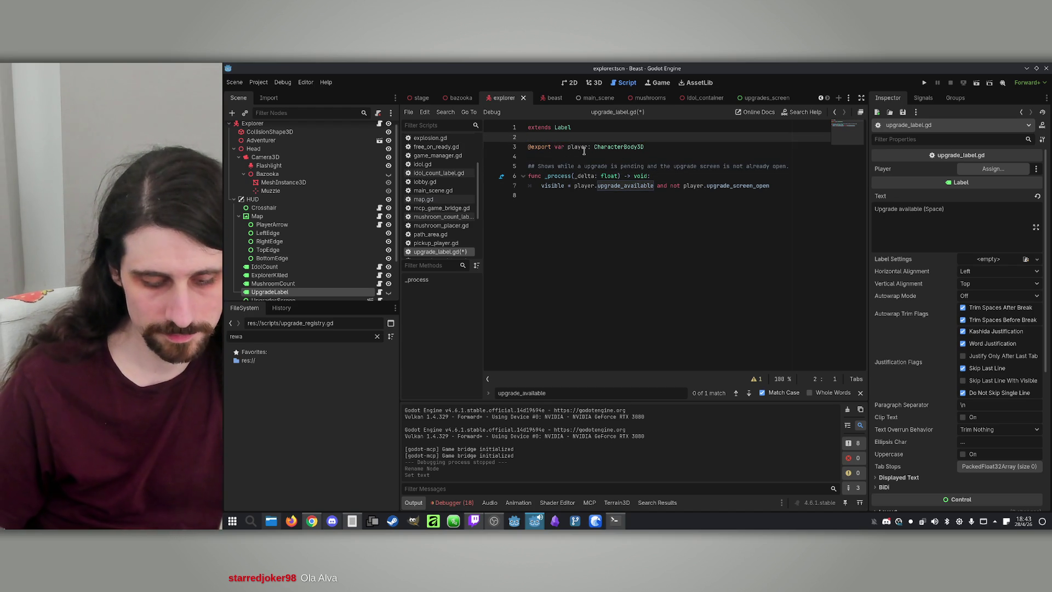
pyautogui.hotkey('ctrl', 's')
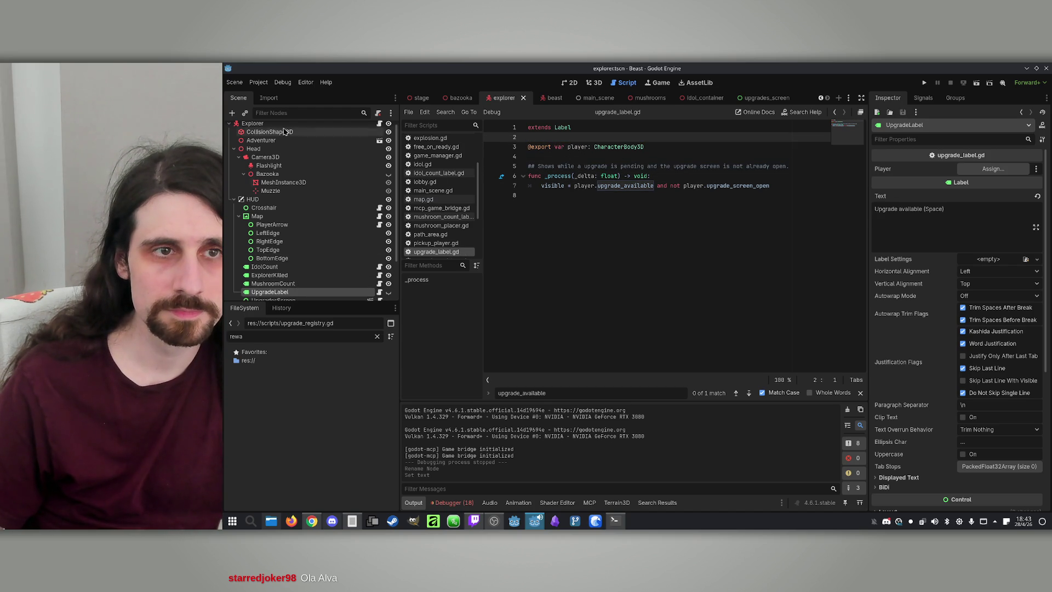
# Set Explorer as the explorer scene UpgradeLabel's player and save the scene.
pyautogui.moveTo(254, 124); pyautogui.dragTo(967, 177)
pyautogui.click(811, 186)
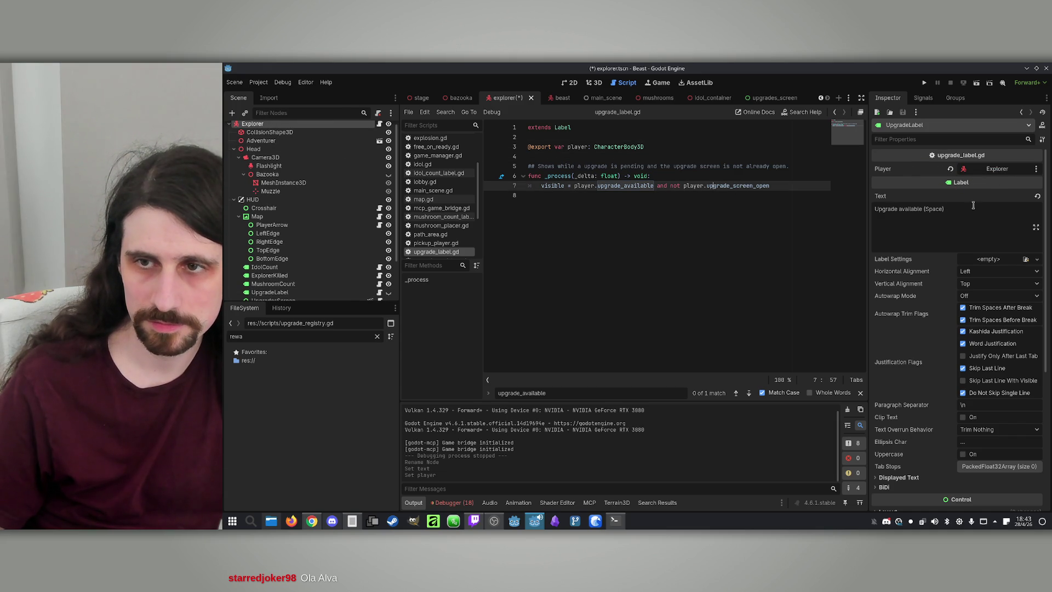
pyautogui.click(324, 277)
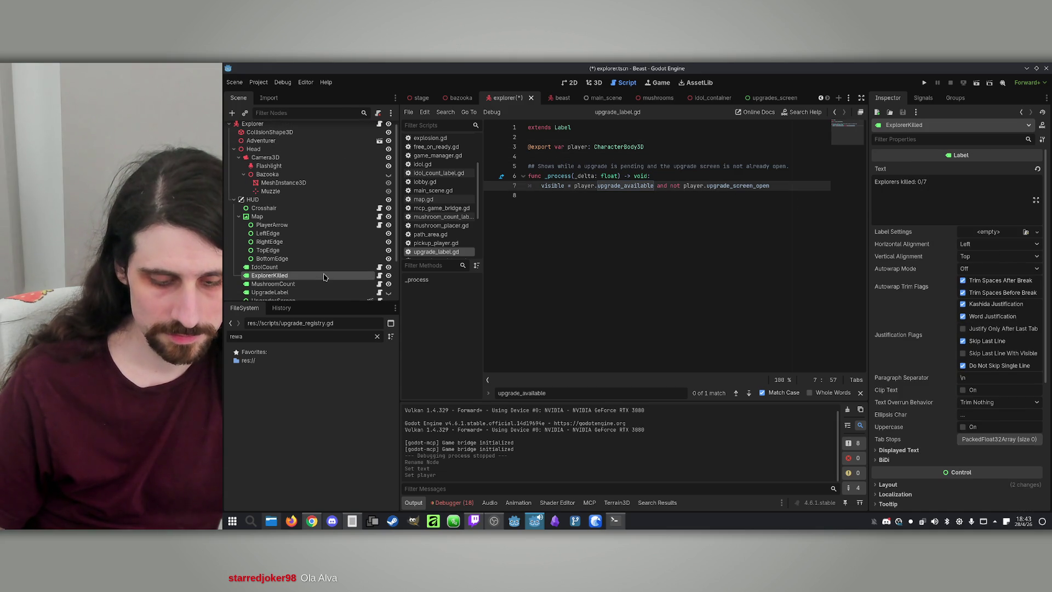
pyautogui.click(309, 293)
pyautogui.hotkey('ctrl', 's')
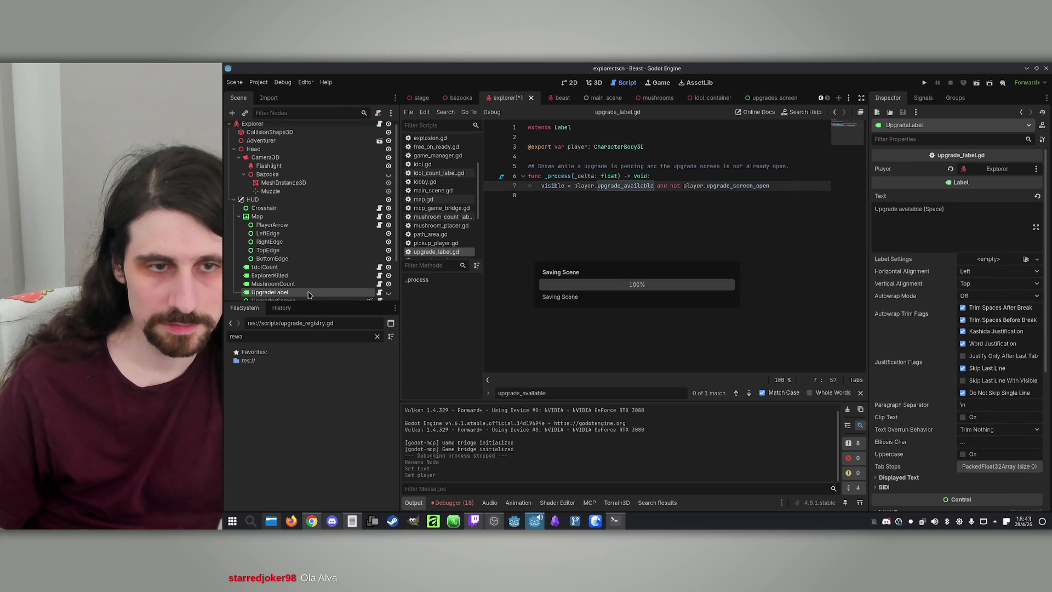
# Copy UpgradeLabel into the beast scene's HUD, placing it above UpgradesScreen.
pyautogui.click(298, 284)
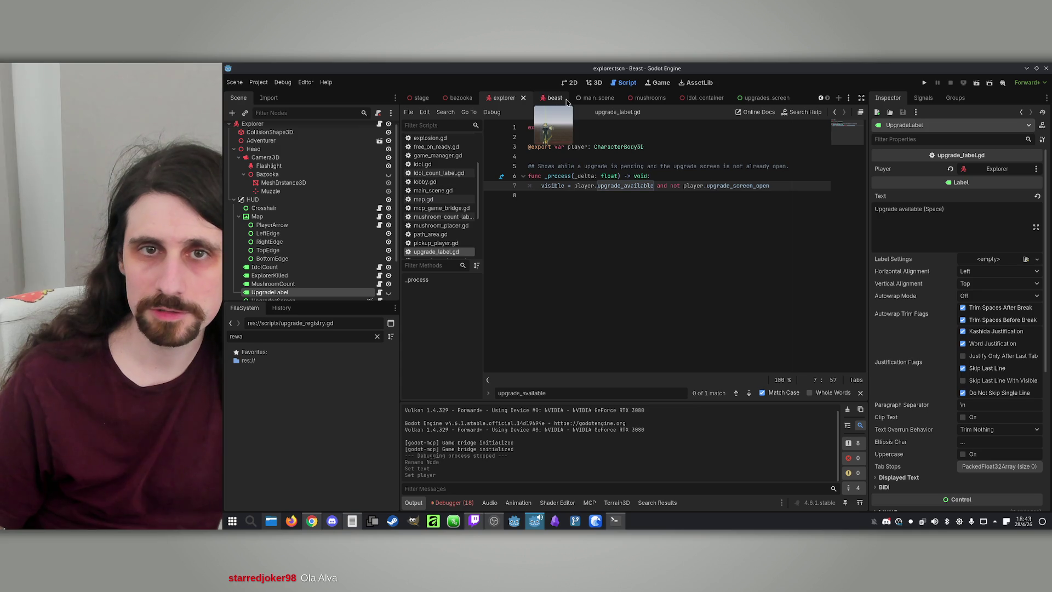
pyautogui.click(553, 97)
pyautogui.click(261, 200)
pyautogui.hotkey('ctrl', 'v')
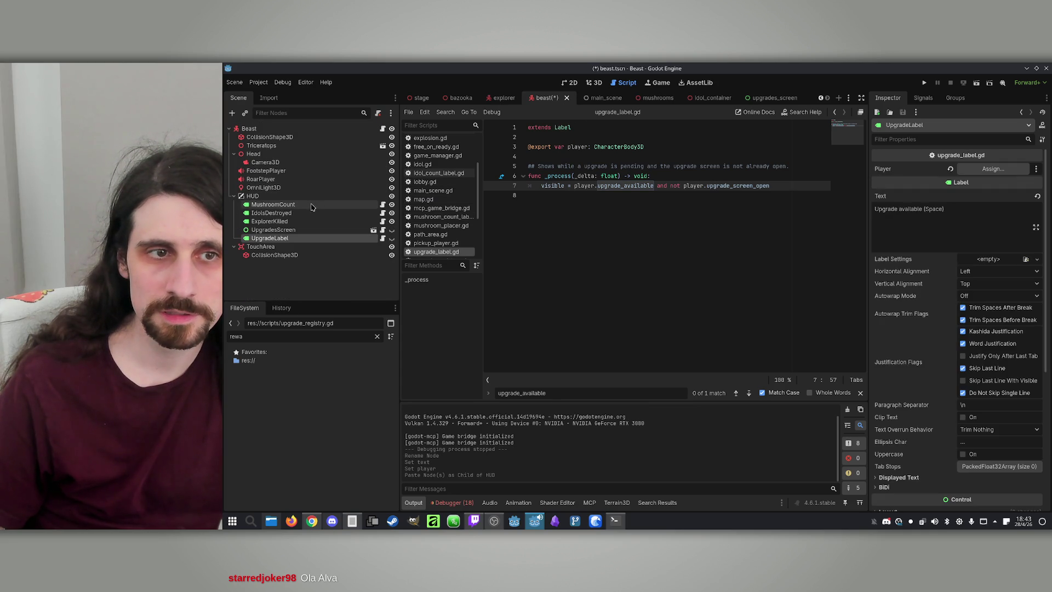
pyautogui.moveTo(268, 237)
pyautogui.mouseDown()
pyautogui.moveTo(285, 240)
pyautogui.moveTo(289, 225)
pyautogui.mouseUp()
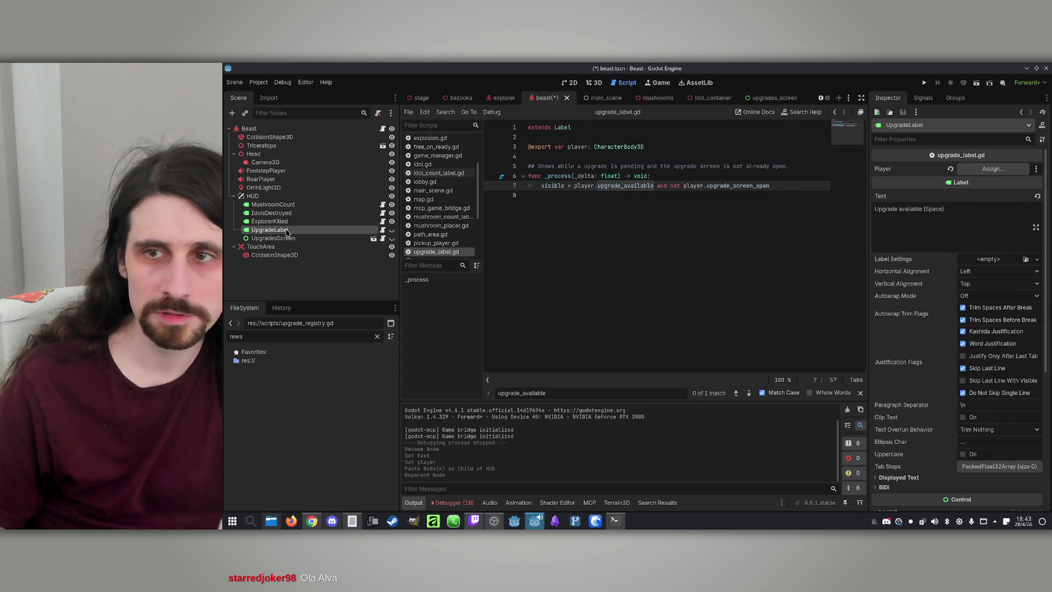
# Set Beast as the pasted label's player, save, and launch the game.
pyautogui.moveTo(249, 128); pyautogui.dragTo(992, 169)
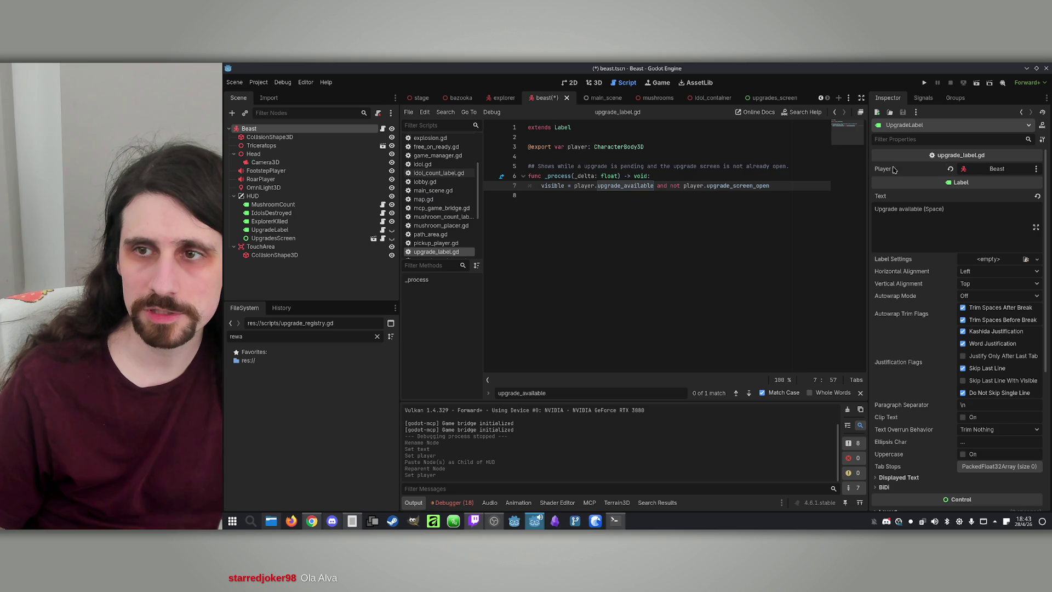
pyautogui.click(685, 176)
pyautogui.hotkey('ctrl', 's')
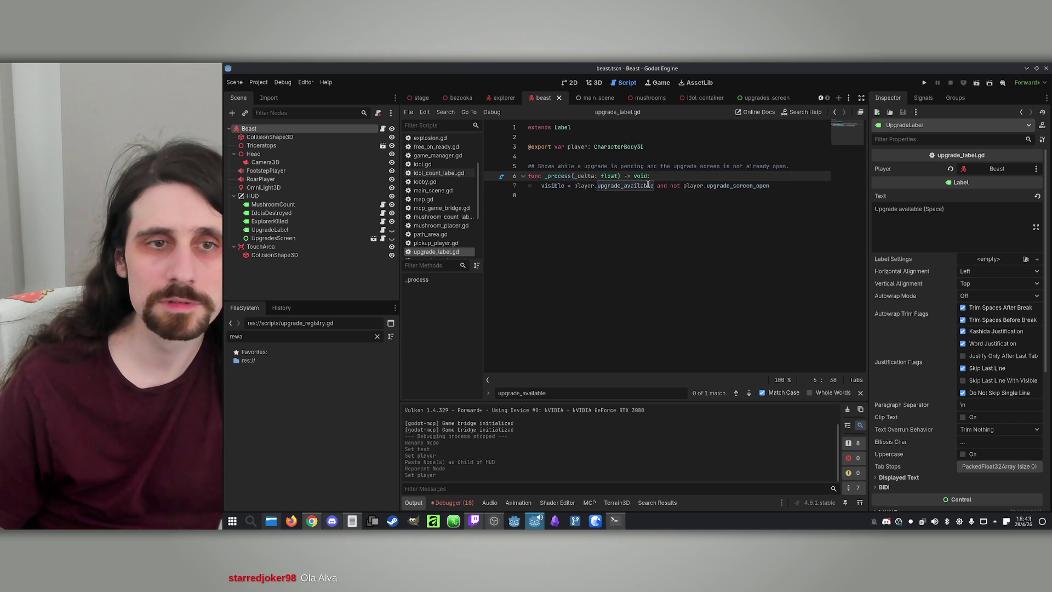
pyautogui.click(924, 82)
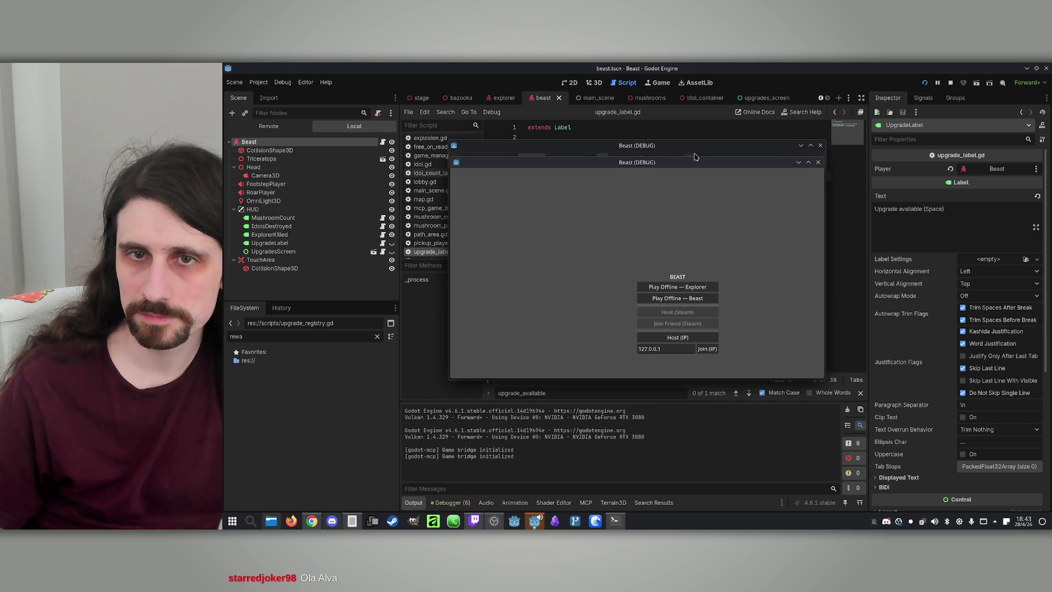
# Arrange the two game windows, host over IP, and join from the second window.
pyautogui.moveTo(688, 161); pyautogui.dragTo(915, 156)
pyautogui.moveTo(676, 149); pyautogui.dragTo(508, 148)
pyautogui.click(546, 338)
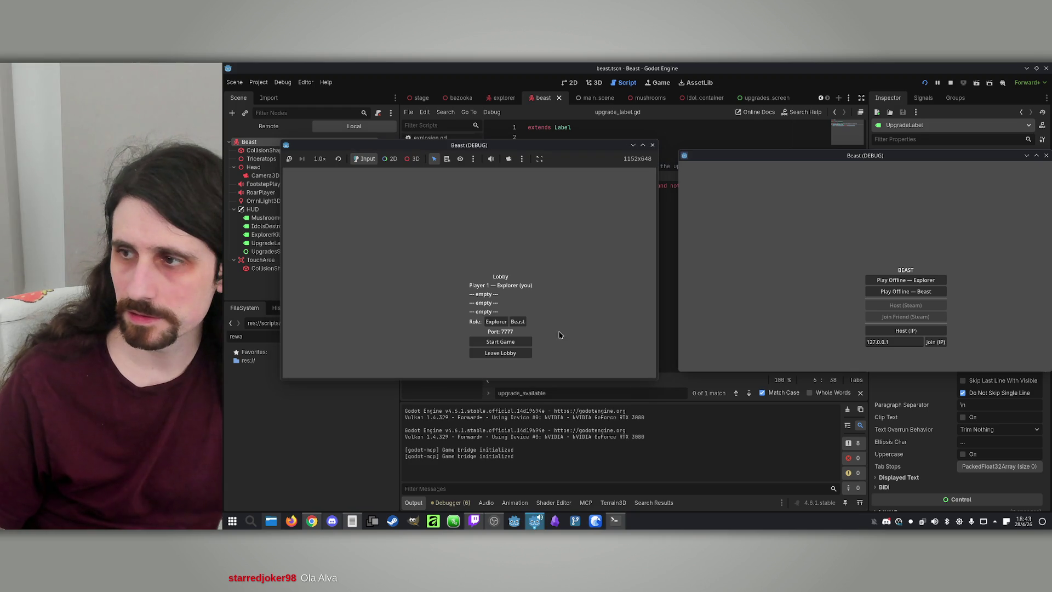
pyautogui.click(935, 342)
# Start the match as the Beast, destroy an idol, then stop the run.
pyautogui.click(515, 321)
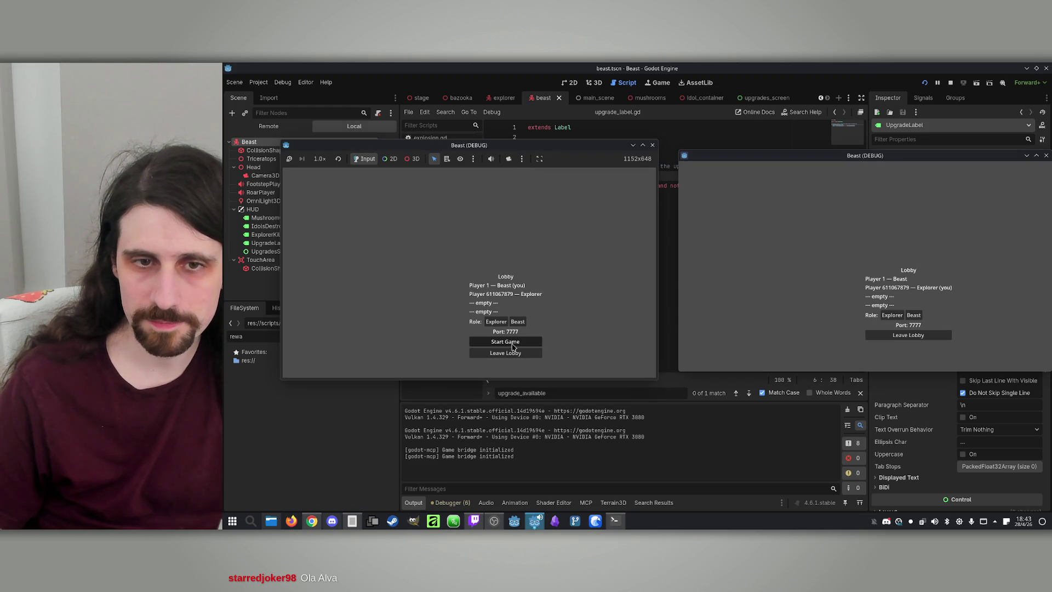
pyautogui.click(506, 341)
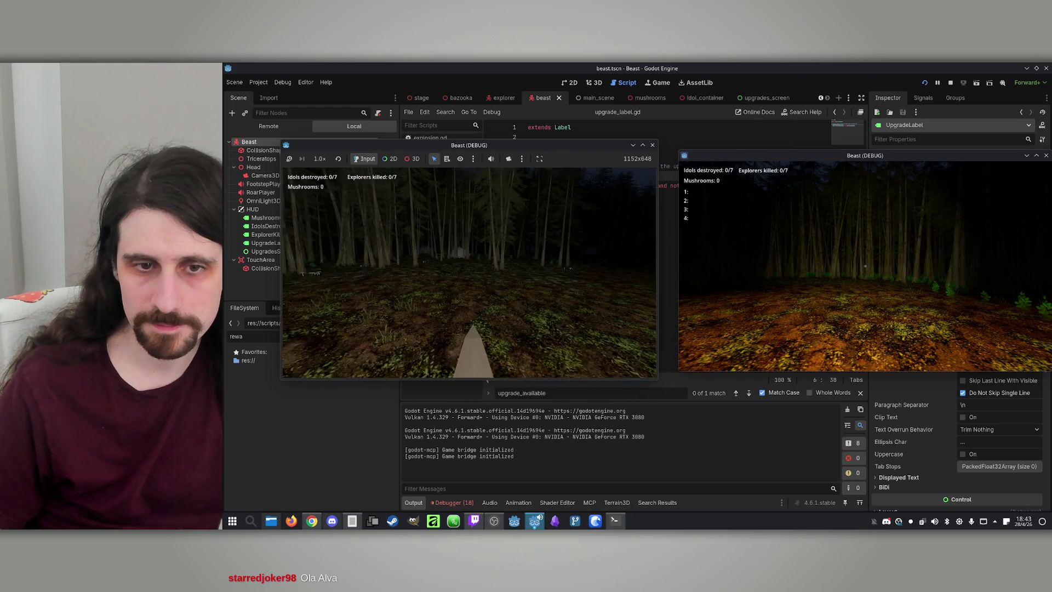
pyautogui.press('w')
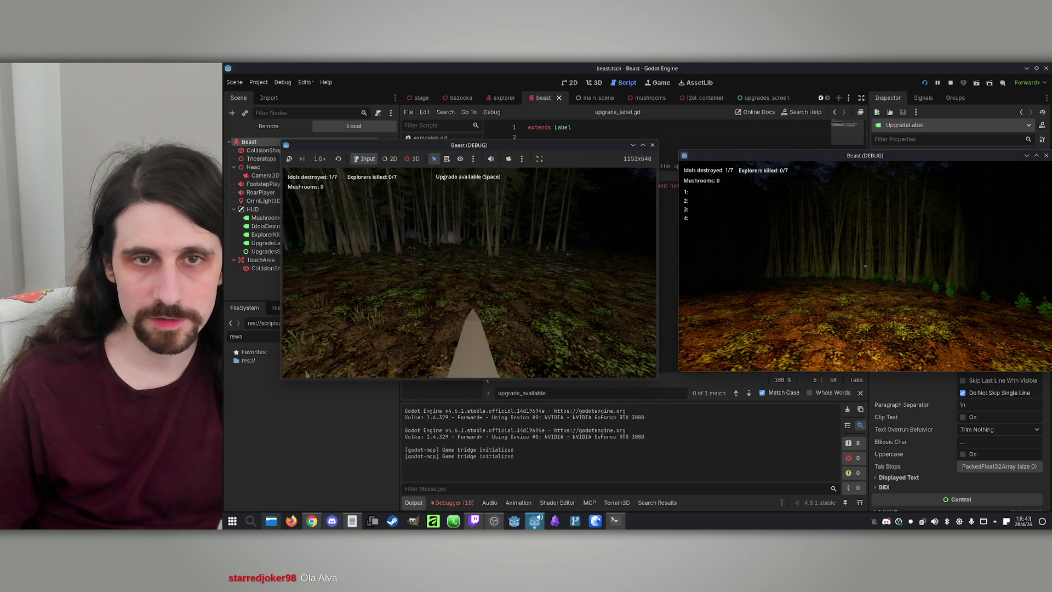
pyautogui.press('super')
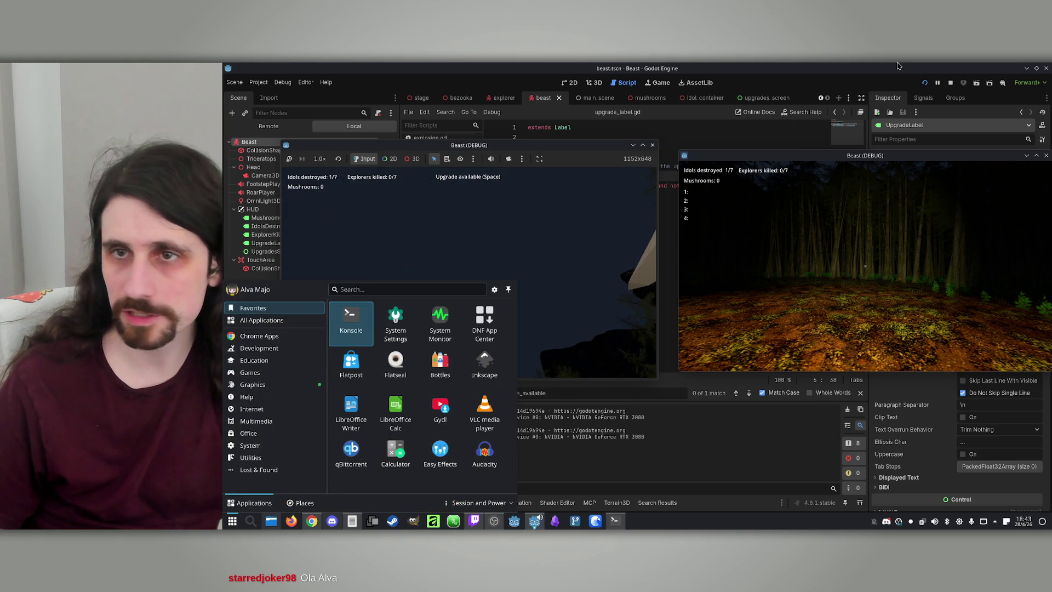
pyautogui.click(951, 82)
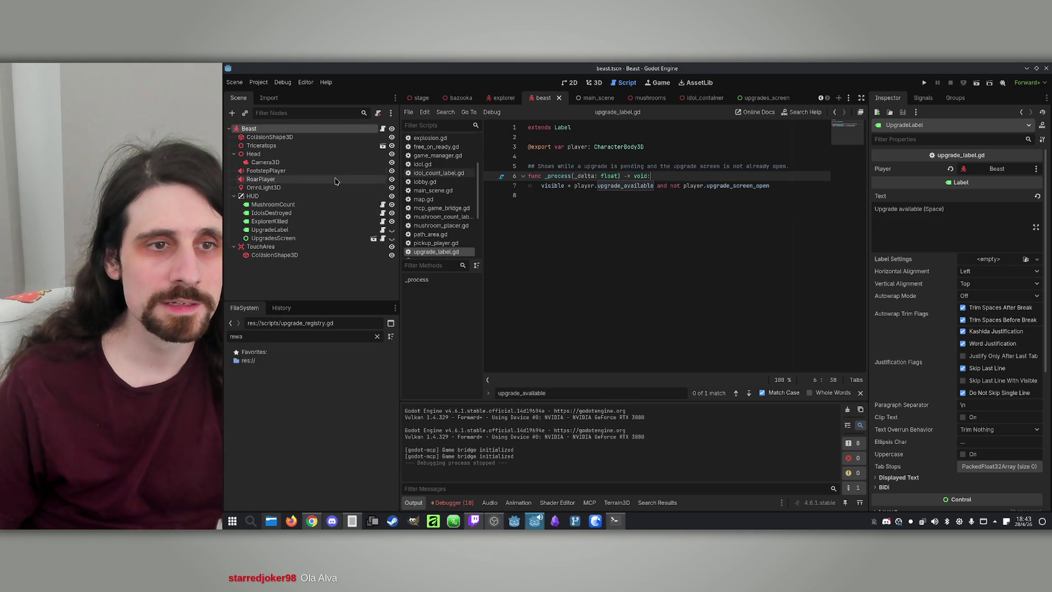
# Open the UpgradesScreen script and select the show_screen function name.
pyautogui.click(308, 239)
pyautogui.click(383, 239)
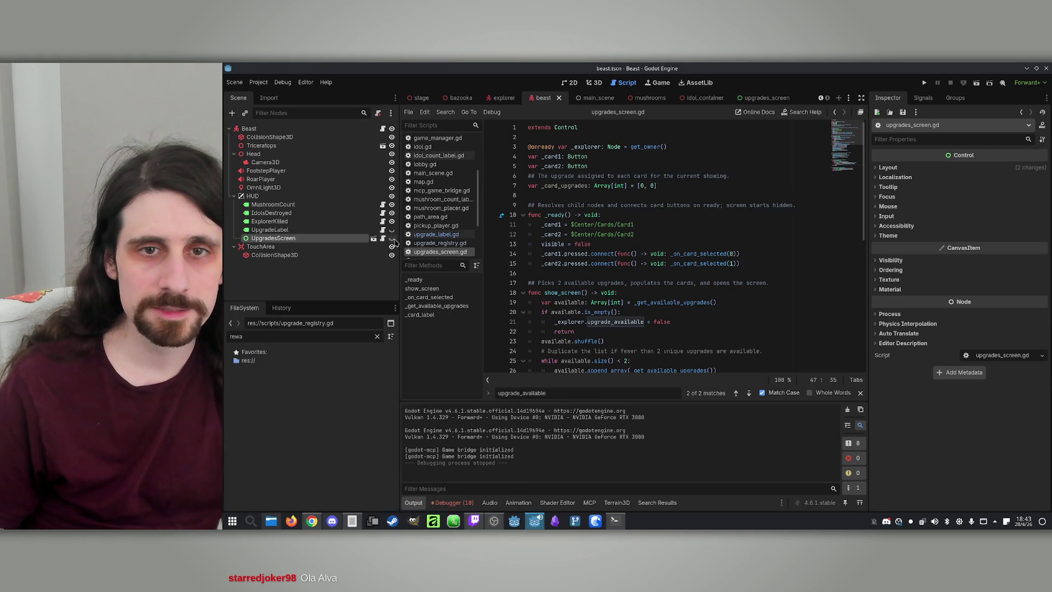
pyautogui.scroll(-2, 629, 243)
pyautogui.click(609, 217)
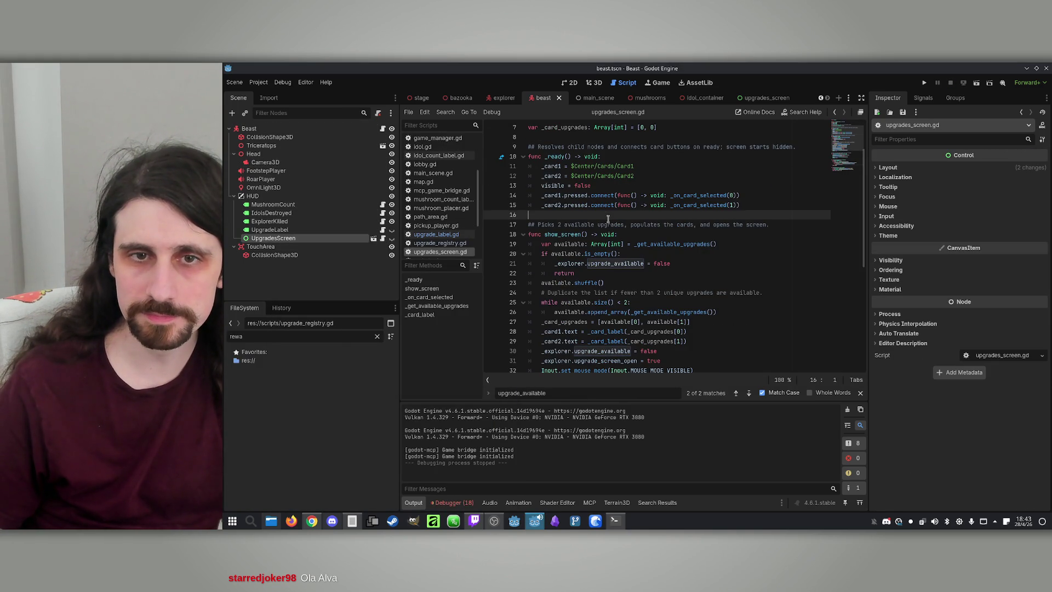
pyautogui.doubleClick(564, 233)
# Search all project files for show_screen and open the beast.gd result.
pyautogui.click(444, 112)
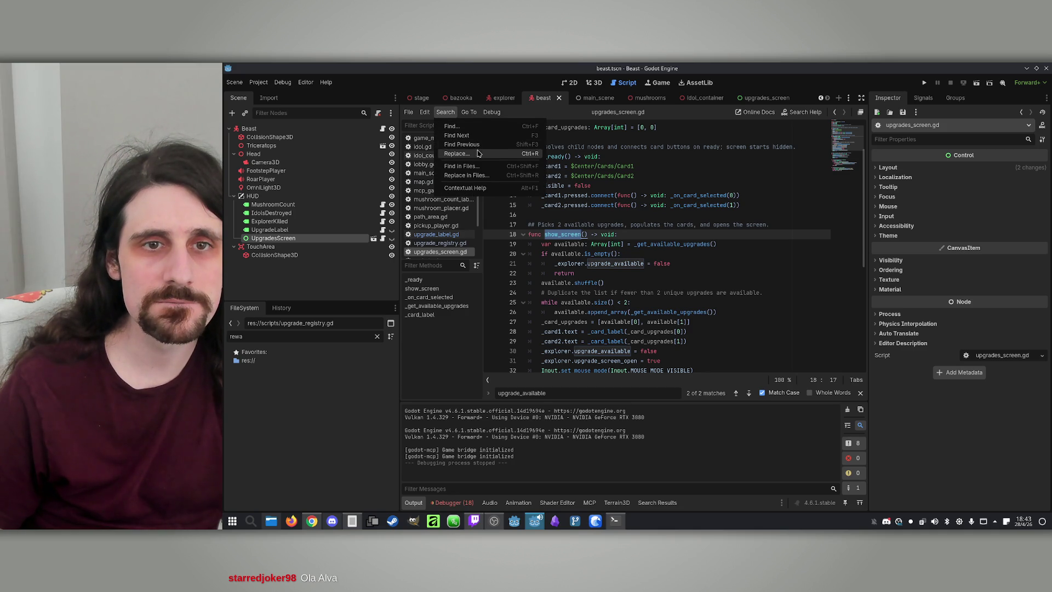
pyautogui.click(480, 167)
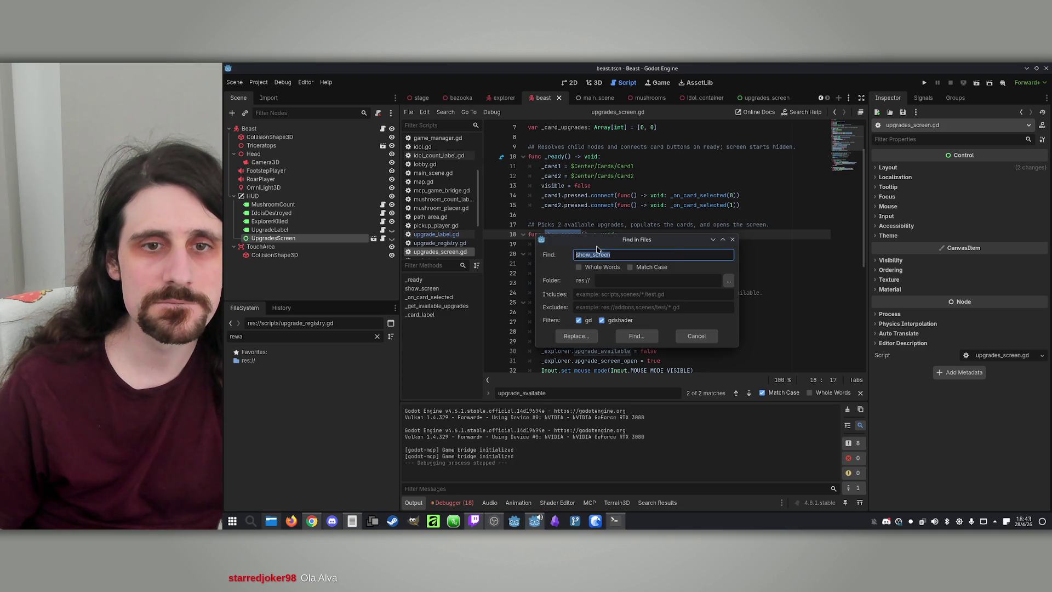
pyautogui.click(643, 332)
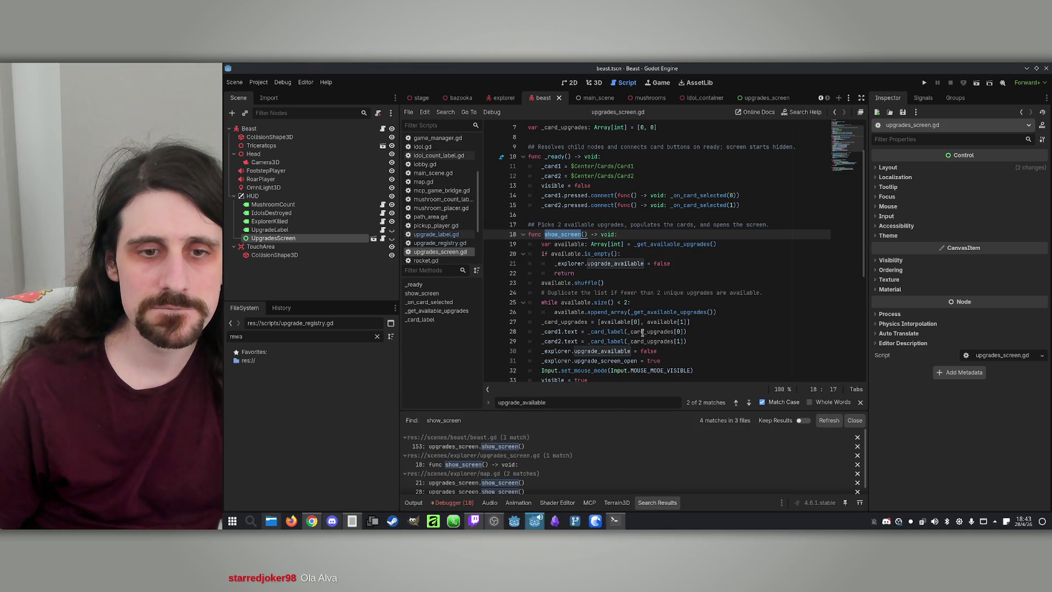
pyautogui.click(531, 448)
# Select beast.gd's auto-open upgrade screen block, lines 151–153.
pyautogui.scroll(3, 667, 294)
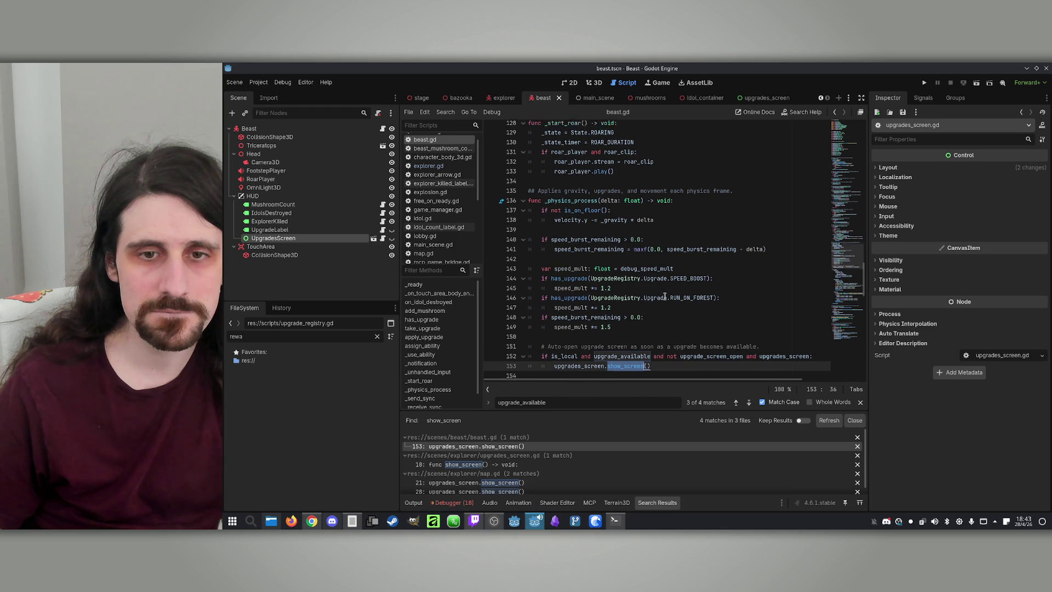
pyautogui.scroll(-3, 683, 286)
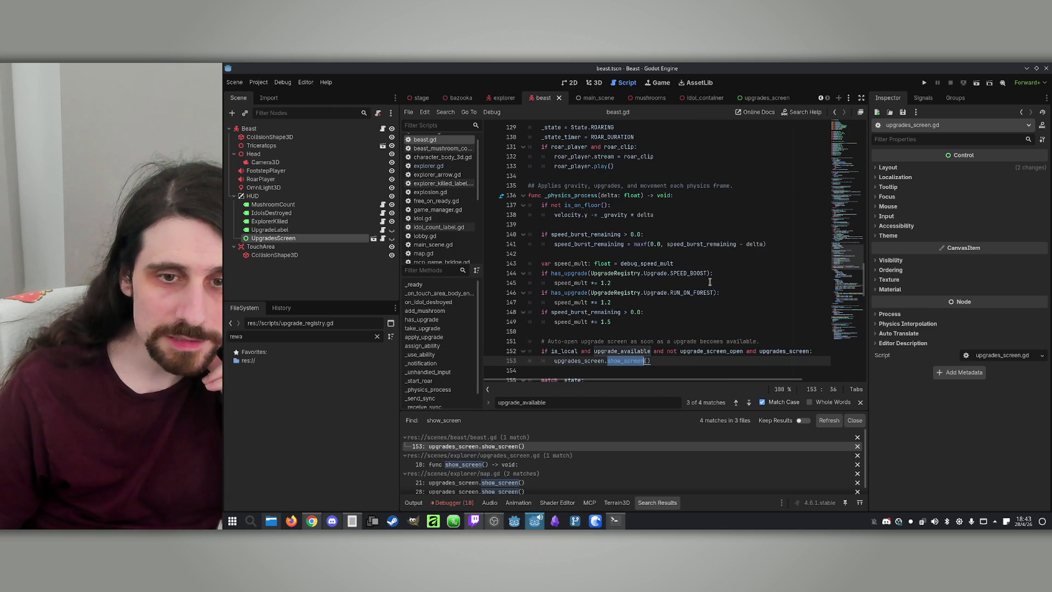
pyautogui.scroll(-3, 707, 282)
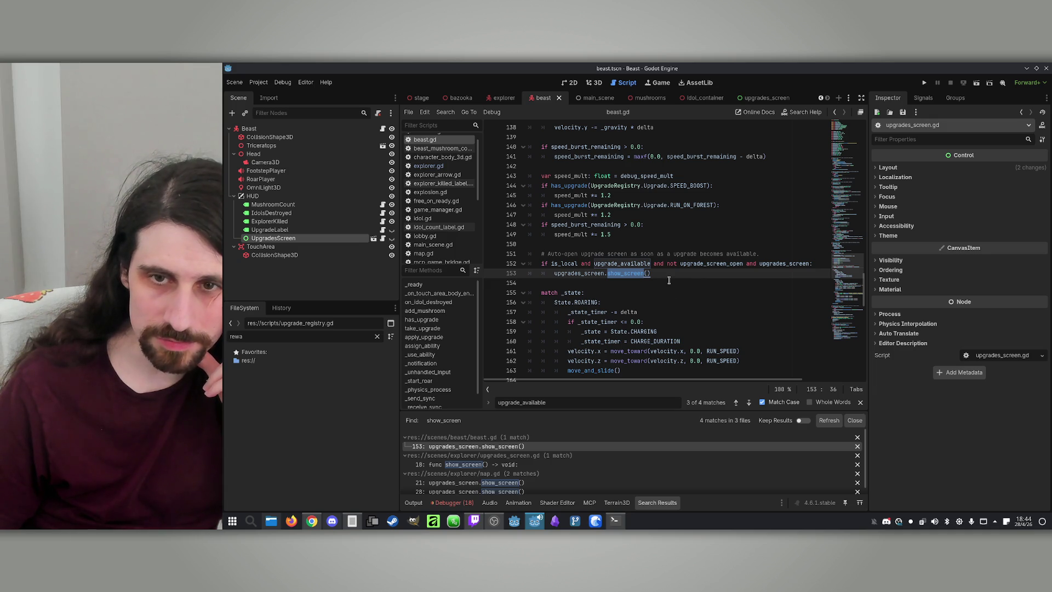
pyautogui.click(670, 276)
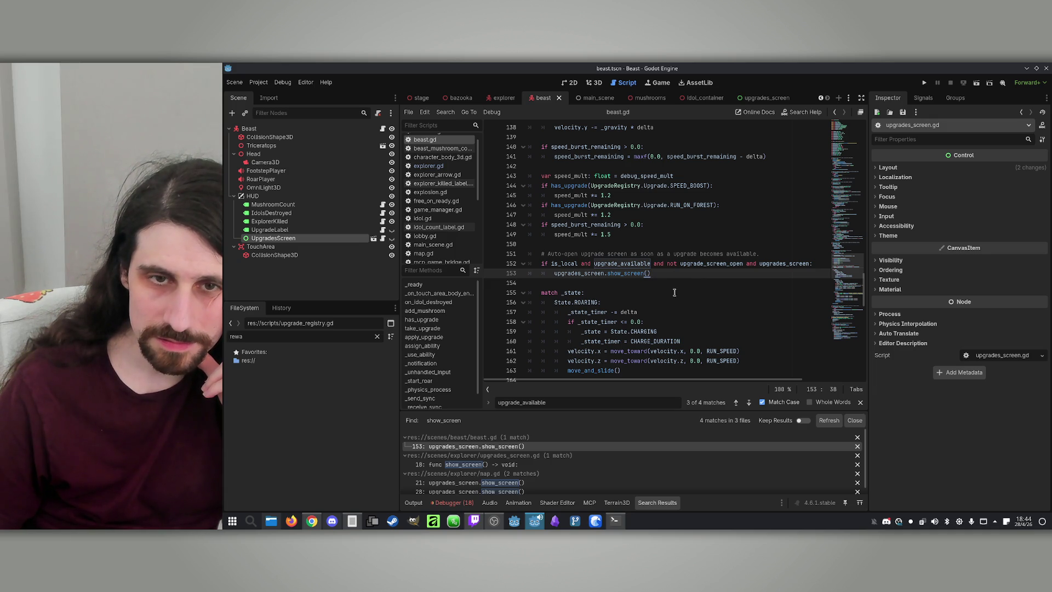
pyautogui.moveTo(670, 274); pyautogui.dragTo(465, 257)
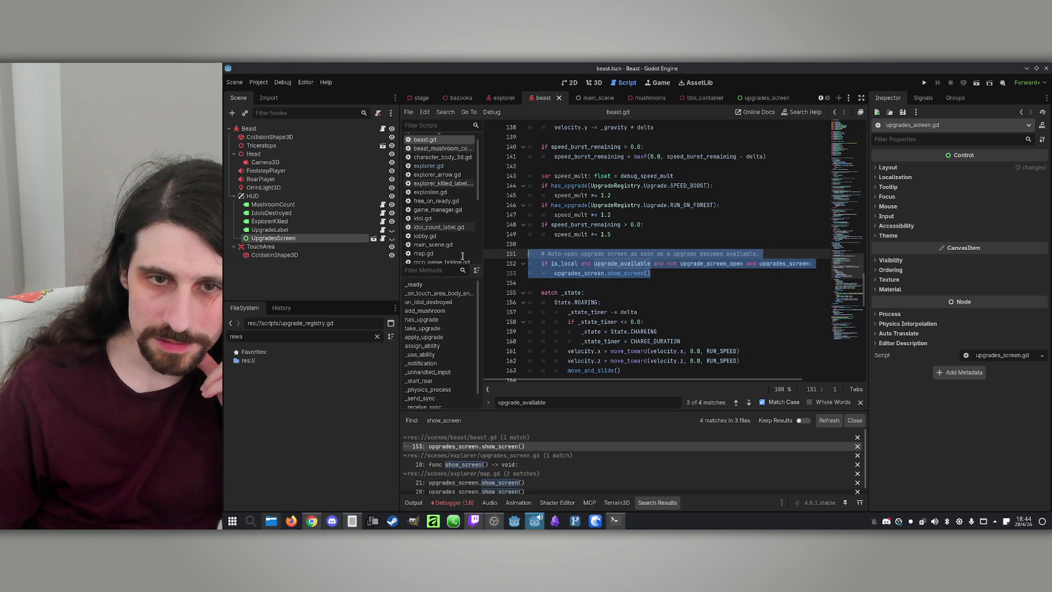
pyautogui.scroll(1, 706, 271)
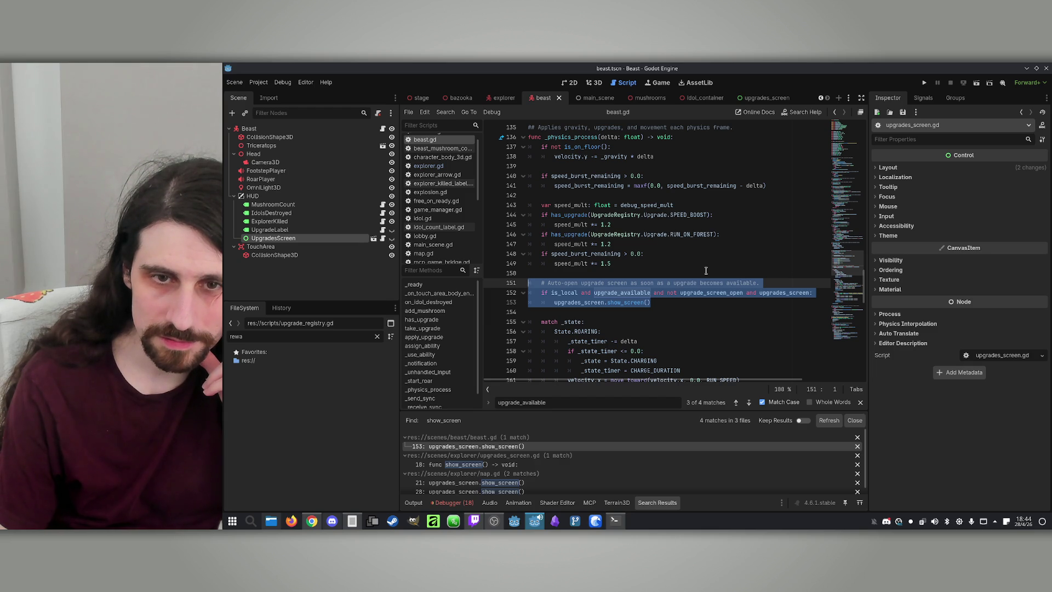
# Delete beast.gd lines 151–153, tidy the blank line, and open map.gd's line-21 show_screen.
pyautogui.press('BackSpace')
pyautogui.press('BackSpace')
pyautogui.press('BackSpace')
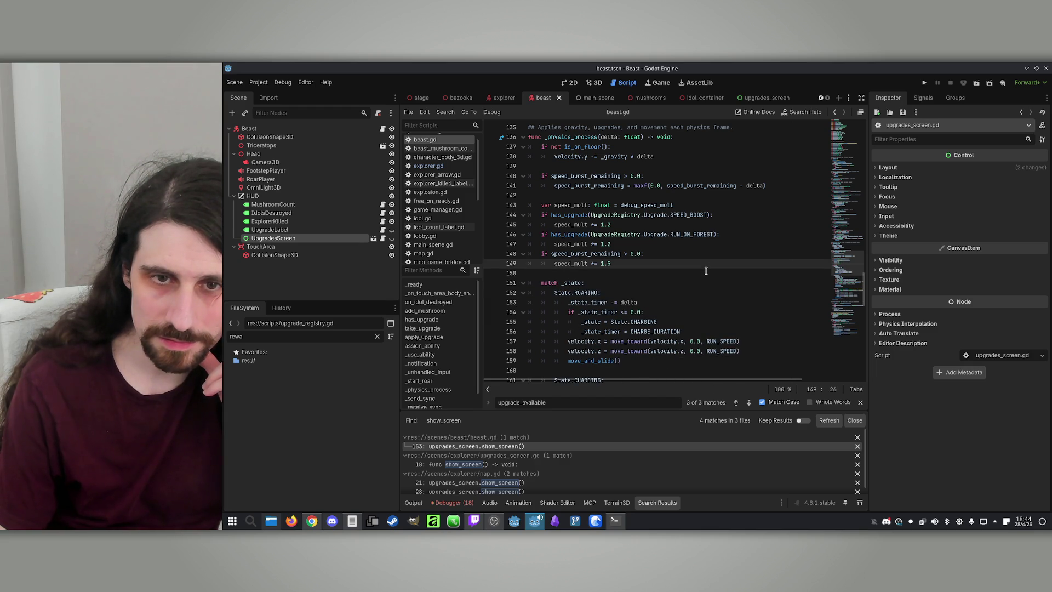
pyautogui.click(706, 271)
pyautogui.press('Tab')
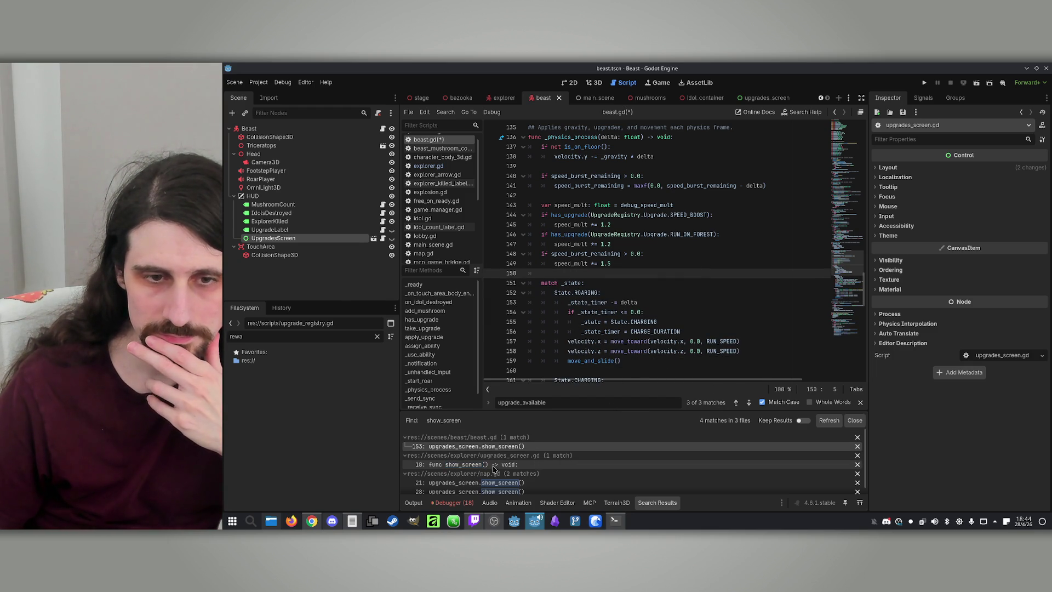
pyautogui.click(494, 482)
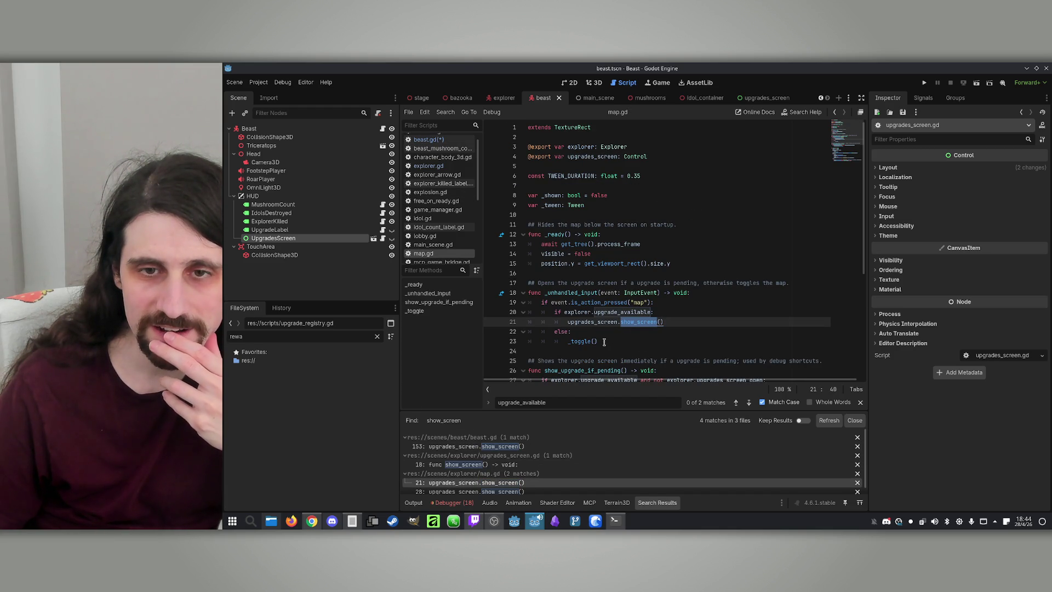
# Select and copy map.gd lines 17–28, its upgrade-screen input handling code.
pyautogui.scroll(-1, 605, 341)
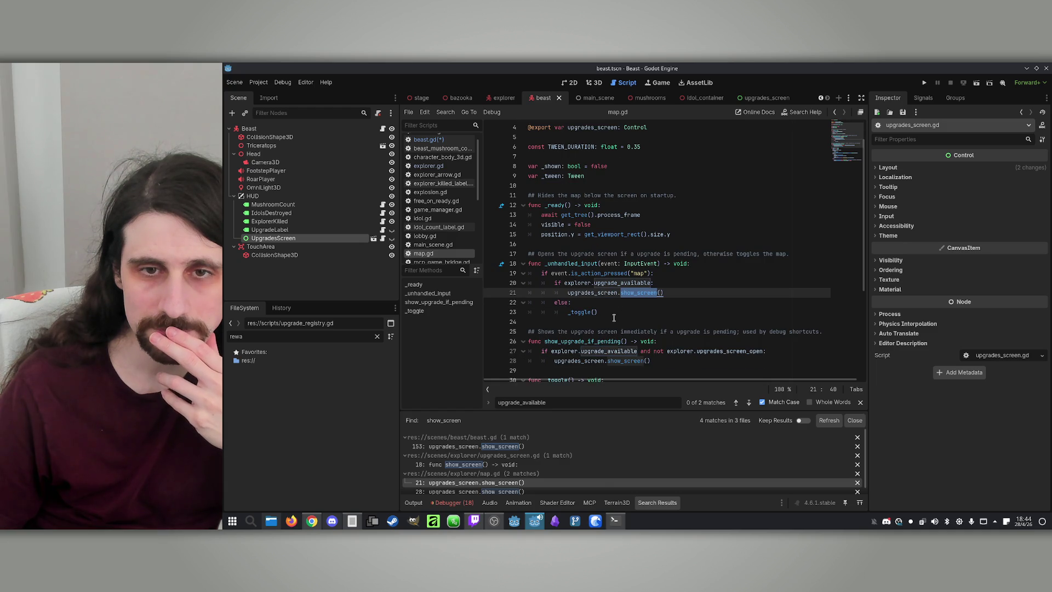
pyautogui.scroll(-1, 521, 483)
pyautogui.click(520, 486)
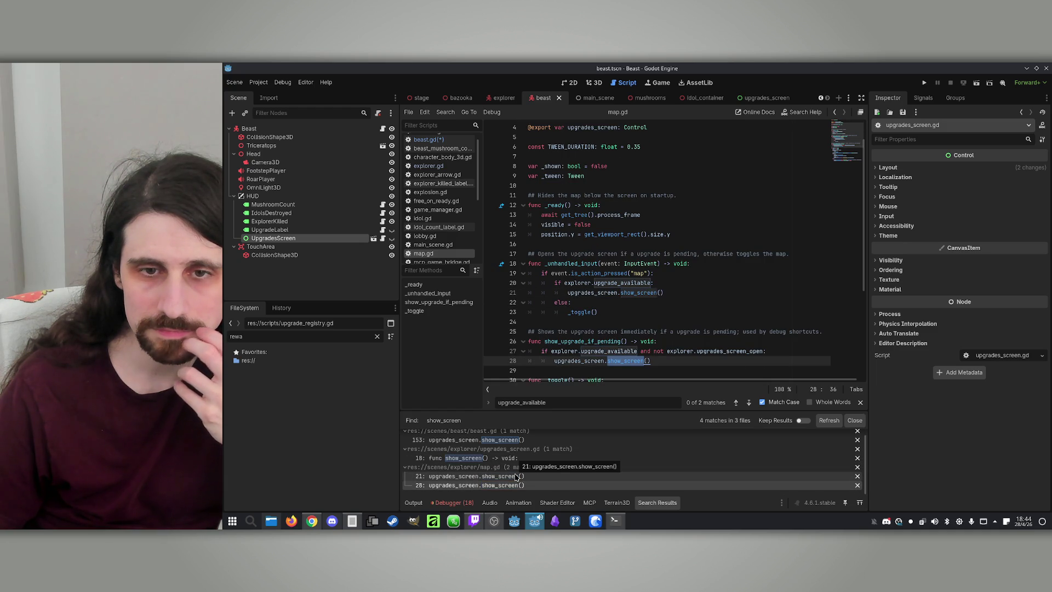
pyautogui.doubleClick(588, 343)
pyautogui.scroll(-2, 767, 296)
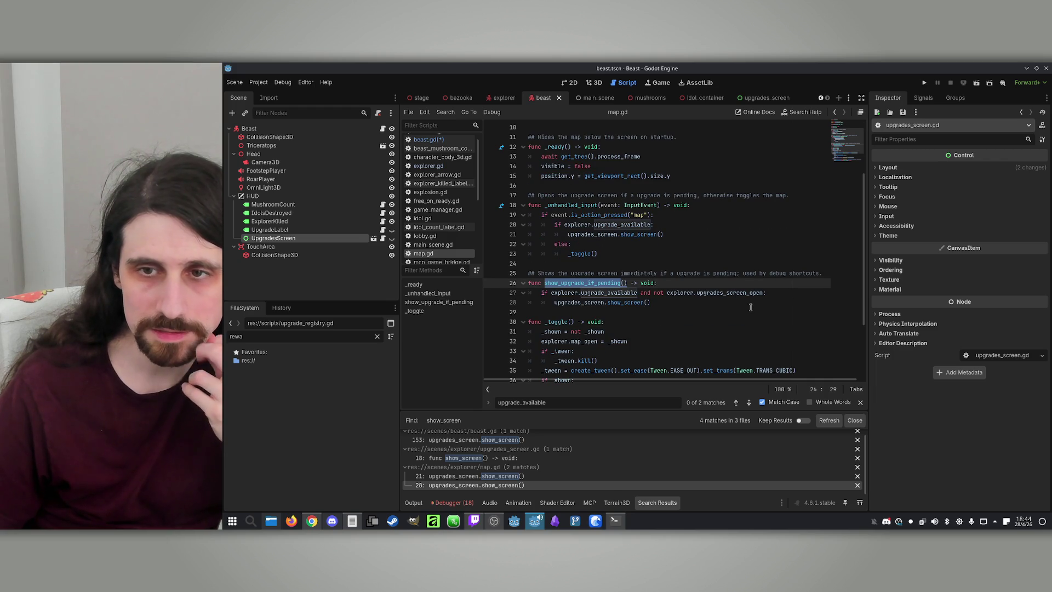
pyautogui.click(690, 206)
pyautogui.click(655, 235)
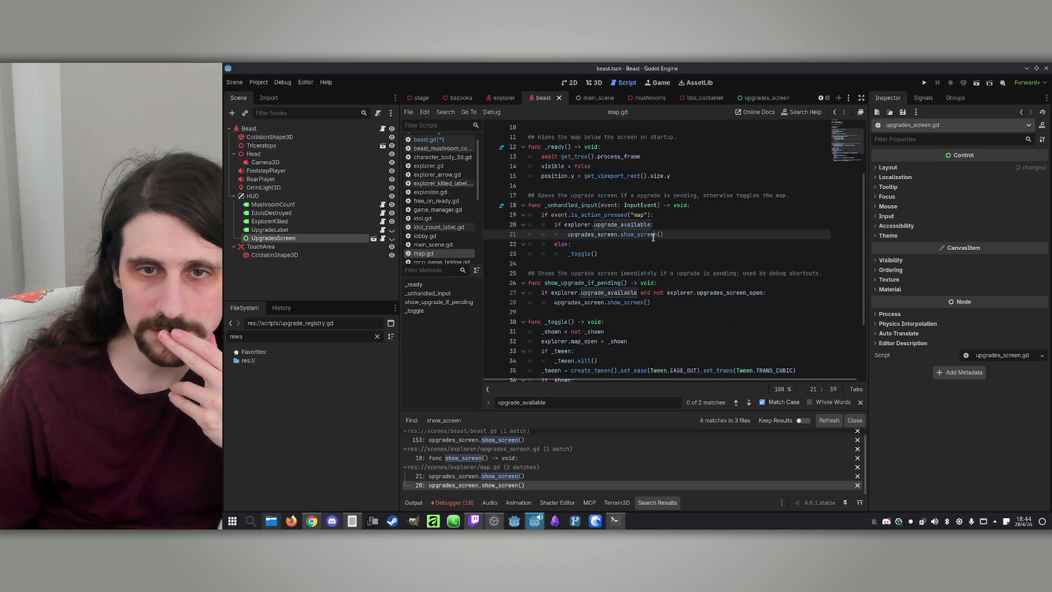
pyautogui.scroll(1, 604, 279)
pyautogui.click(604, 281)
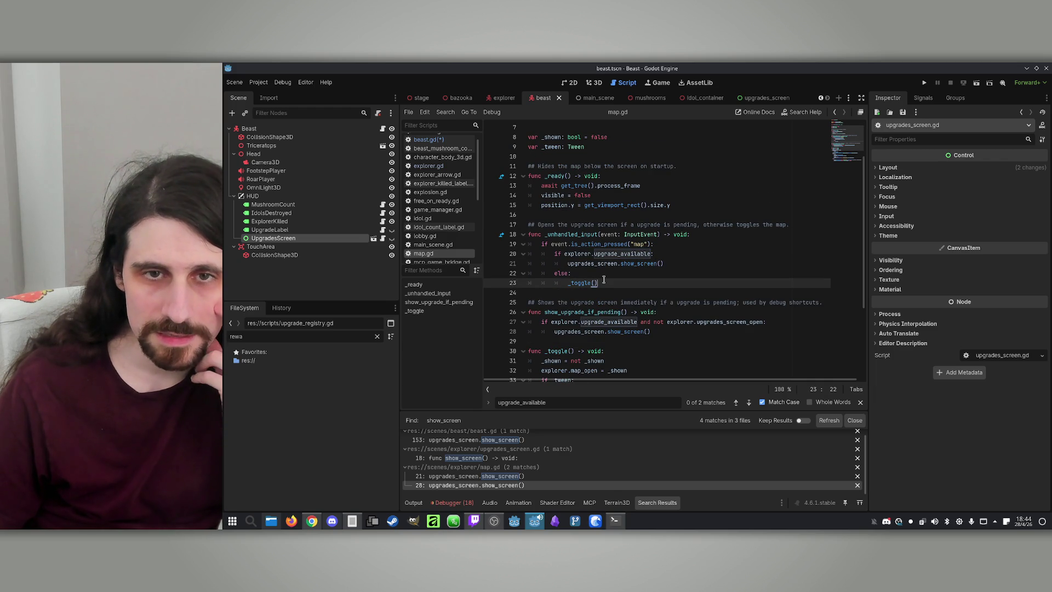
pyautogui.moveTo(676, 331); pyautogui.dragTo(489, 230)
pyautogui.hotkey('ctrl', 'c')
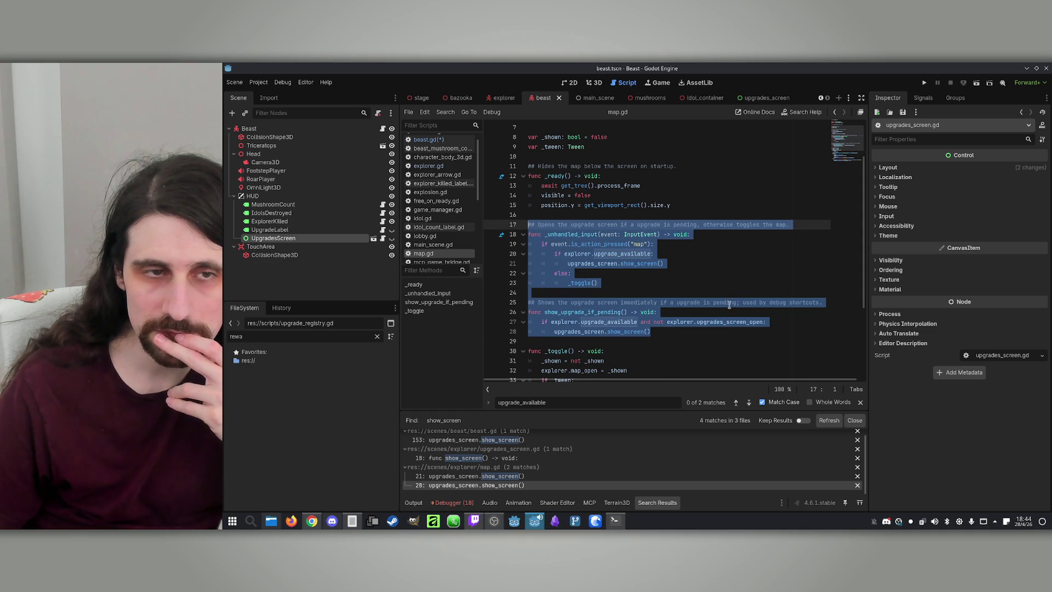
pyautogui.click(724, 273)
pyautogui.click(716, 246)
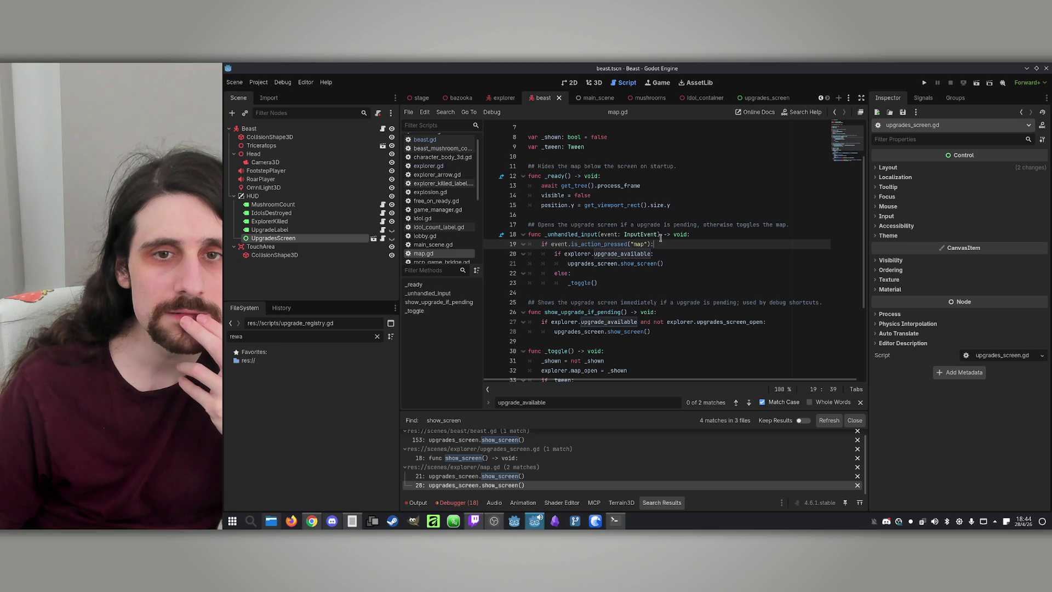
# Open the Beast node's beast.gd script from the beast scene and scroll to its end.
pyautogui.click(501, 98)
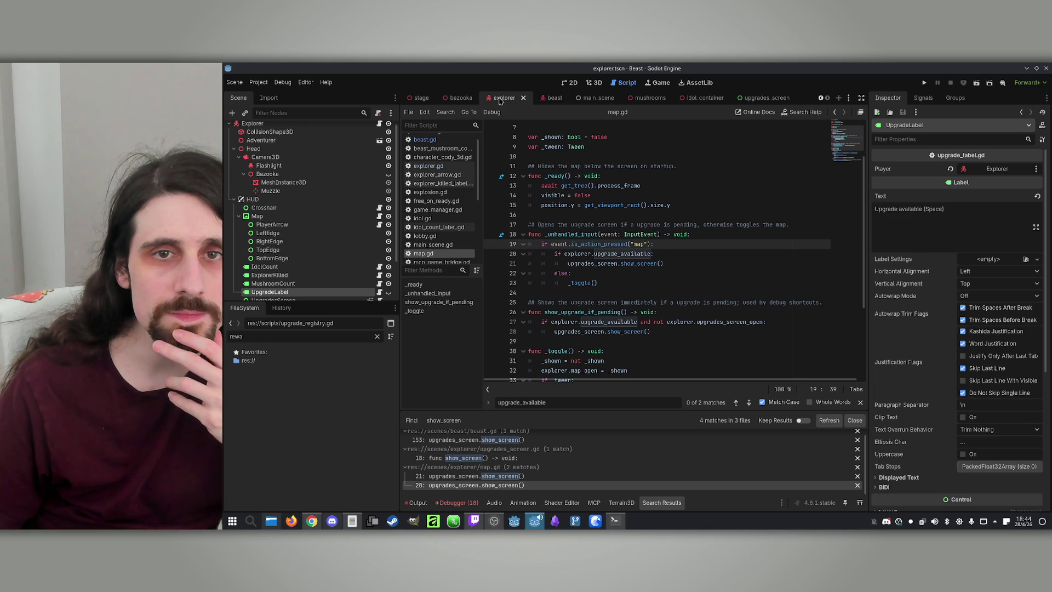
pyautogui.click(544, 100)
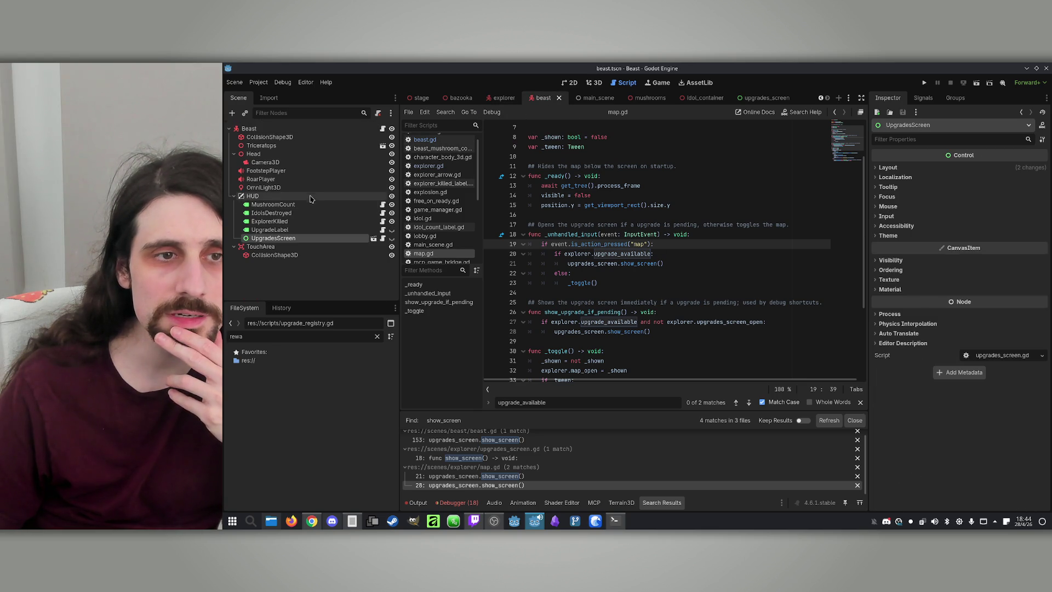
pyautogui.click(294, 130)
pyautogui.click(383, 128)
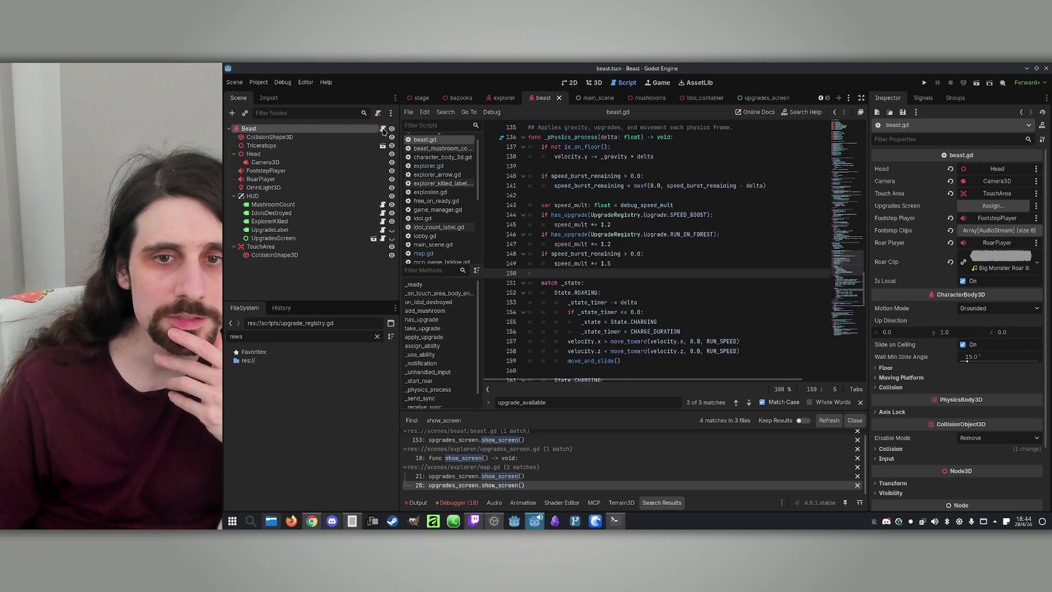
pyautogui.scroll(-10, 641, 216)
pyautogui.scroll(-5, 640, 216)
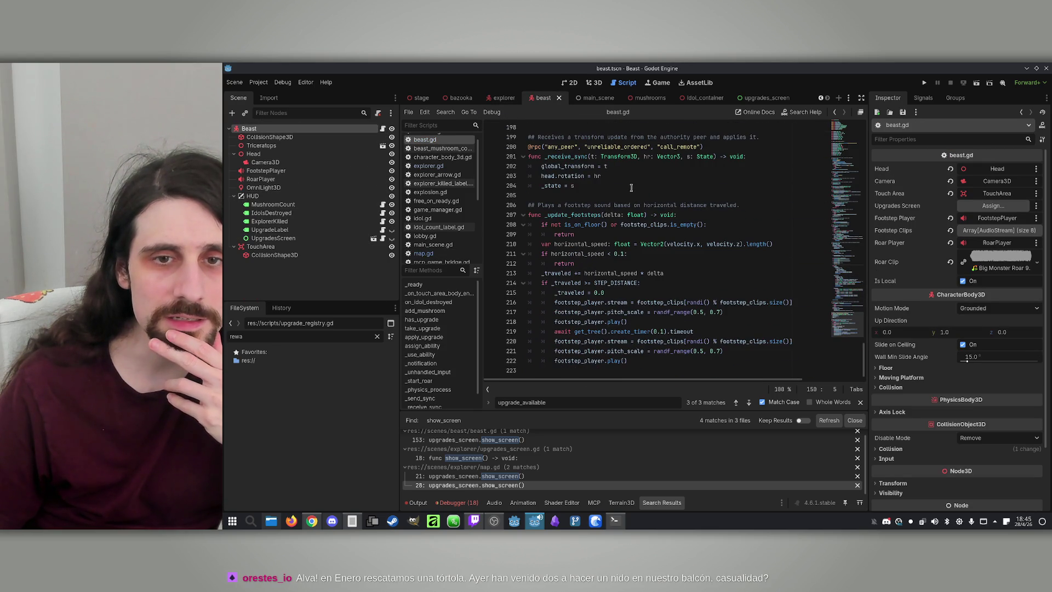
pyautogui.click(641, 371)
pyautogui.press('Return')
pyautogui.press('Return')
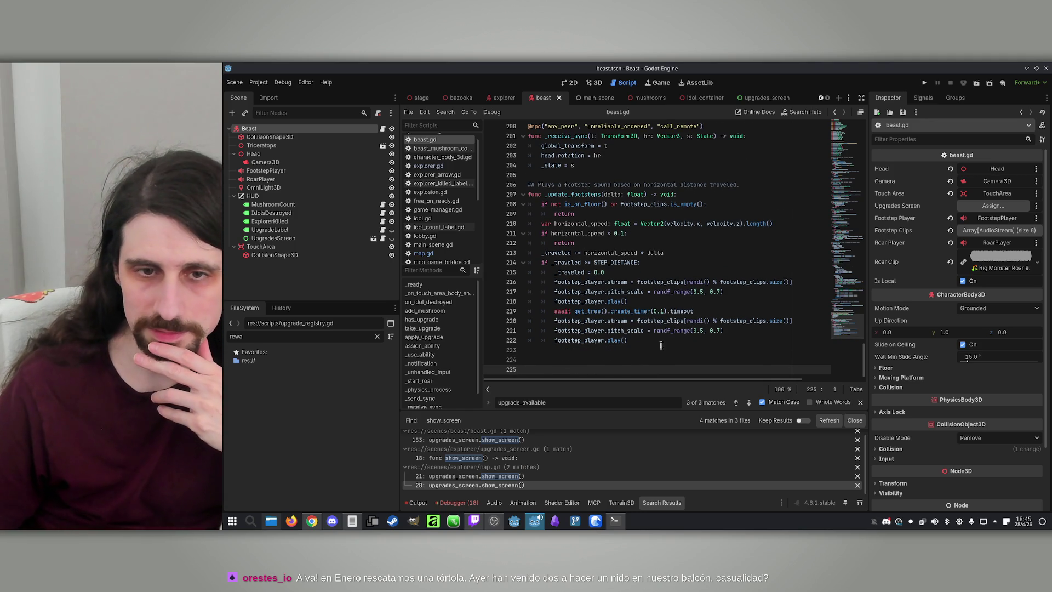
pyautogui.hotkey('ctrl', 'v')
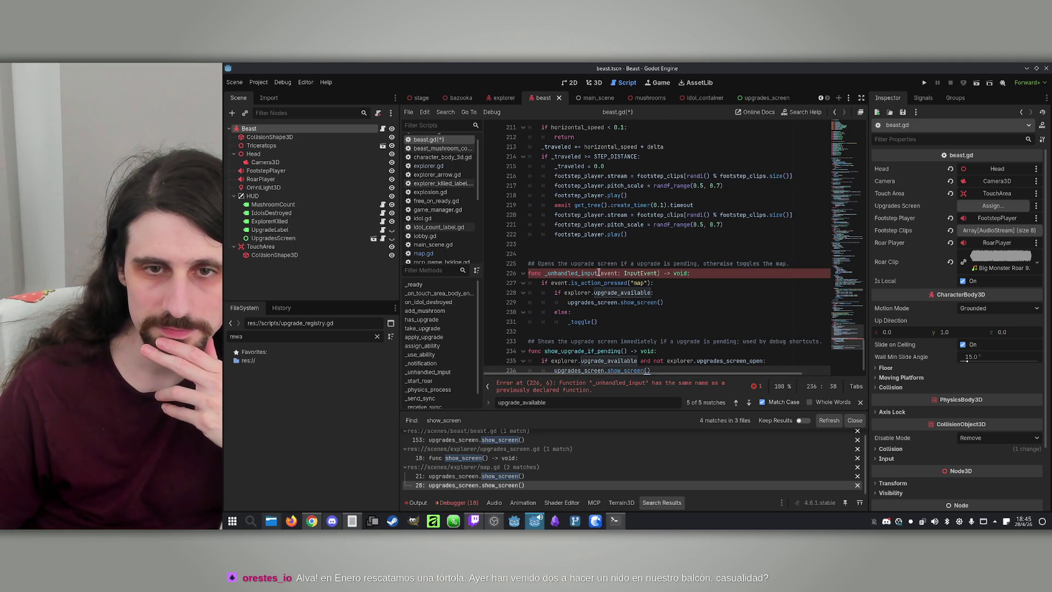
pyautogui.doubleClick(586, 274)
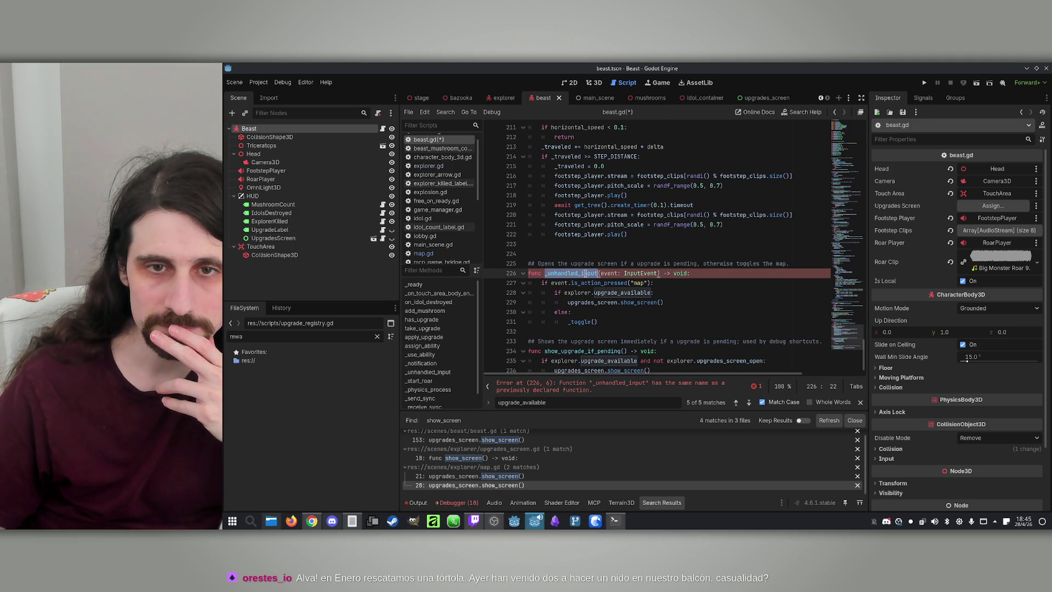
pyautogui.click(600, 274)
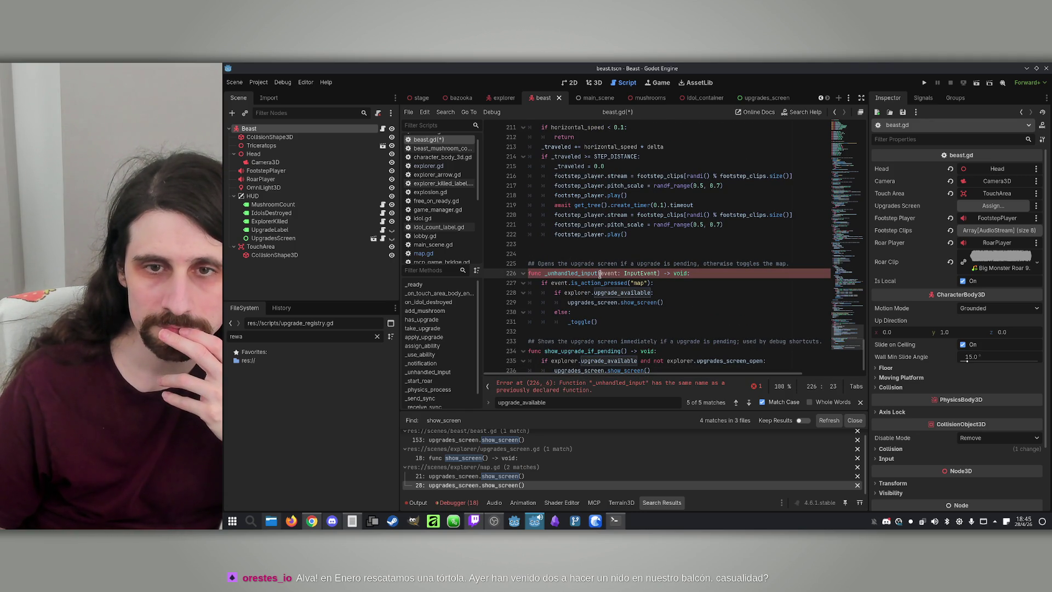
pyautogui.click(576, 274)
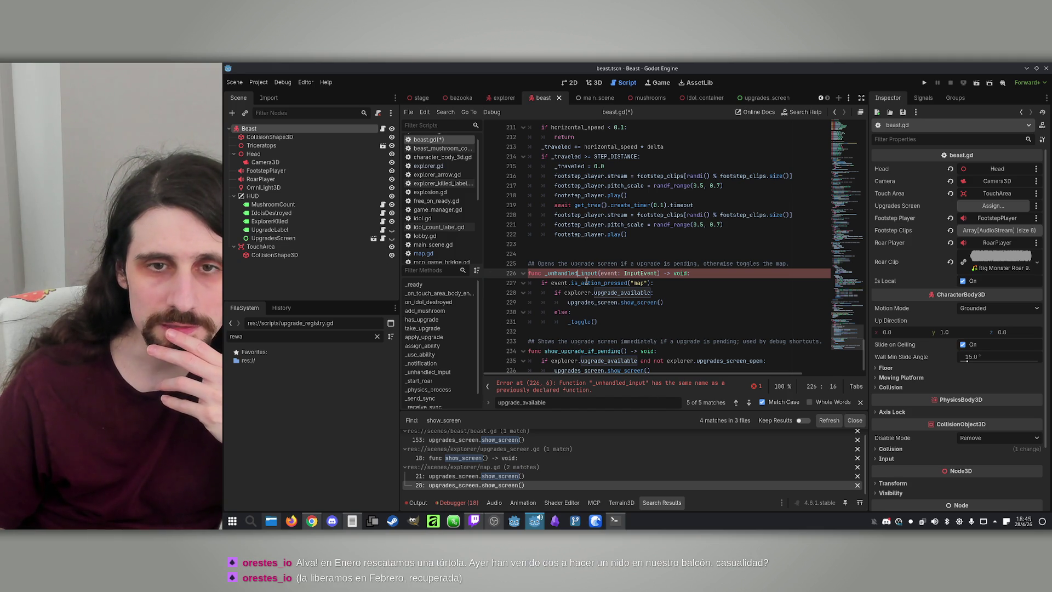
pyautogui.scroll(-1, 580, 274)
pyautogui.moveTo(657, 364)
pyautogui.mouseDown()
pyautogui.moveTo(548, 343)
pyautogui.moveTo(417, 254)
pyautogui.mouseUp()
pyautogui.press('BackSpace')
pyautogui.press('BackSpace')
pyautogui.press('BackSpace')
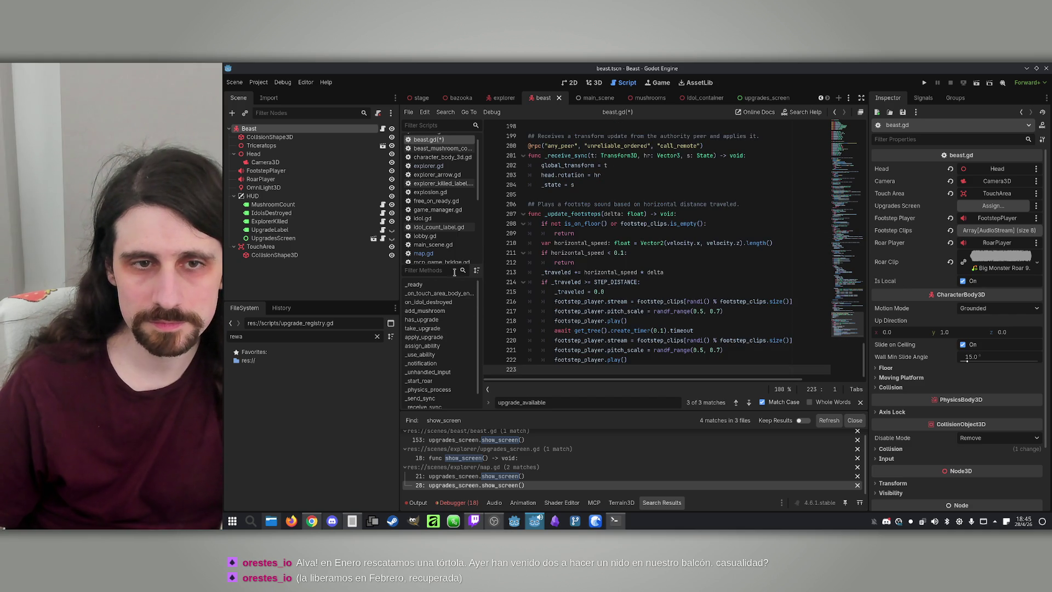
# Jump to beast.gd's _unhandled_input and paste the copied code below _start_roar().
pyautogui.click(453, 270)
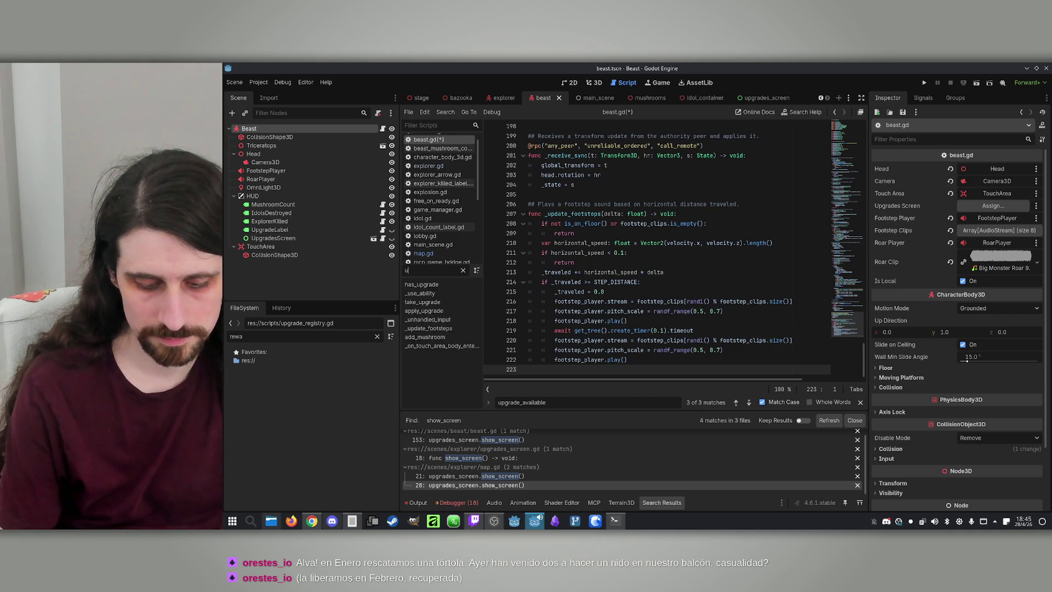
pyautogui.write('unha')
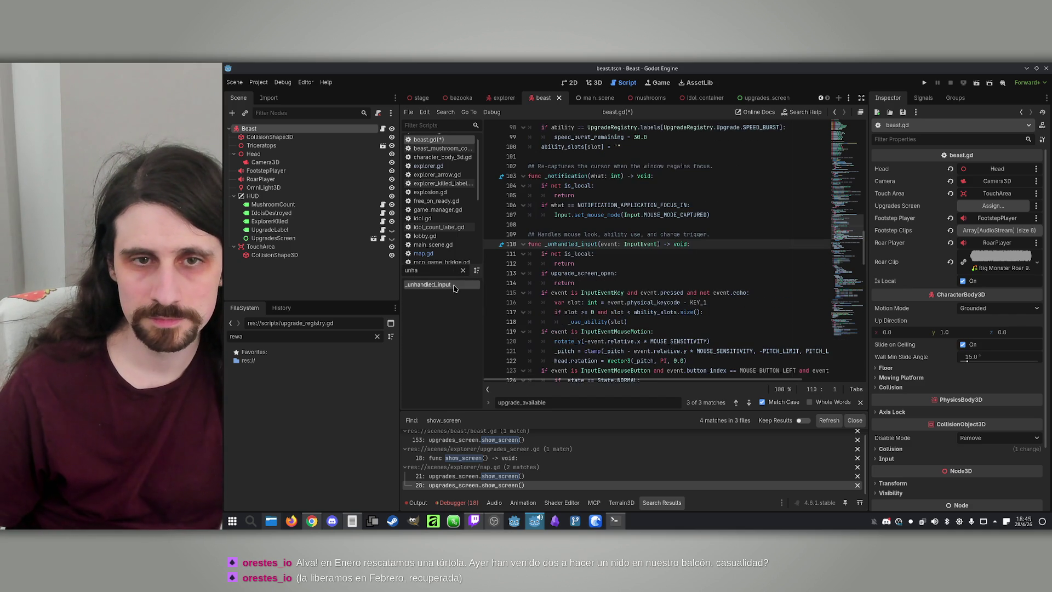
pyautogui.click(455, 285)
pyautogui.click(584, 308)
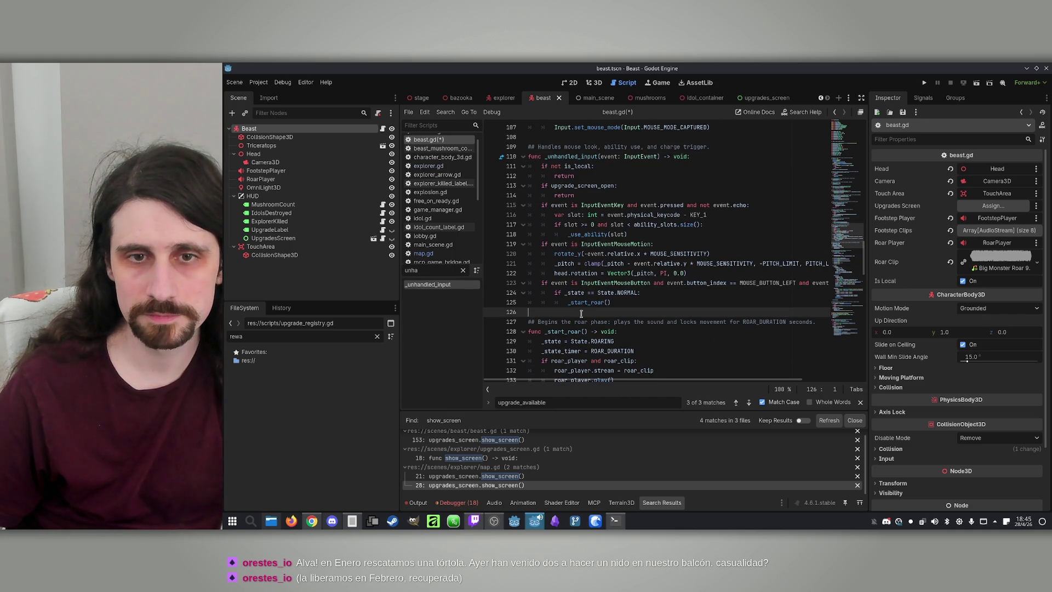
pyautogui.press('Return')
pyautogui.press('Return')
pyautogui.press('Return')
pyautogui.hotkey('ctrl', 'v')
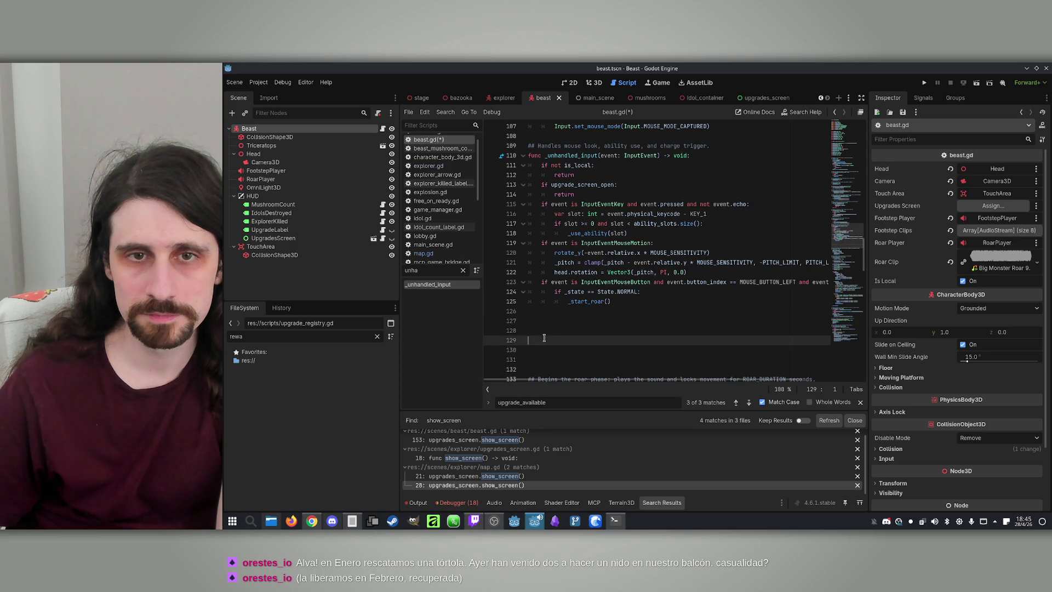
# Copy the map-action if/else block and paste it right after the roar trigger.
pyautogui.scroll(1, 572, 324)
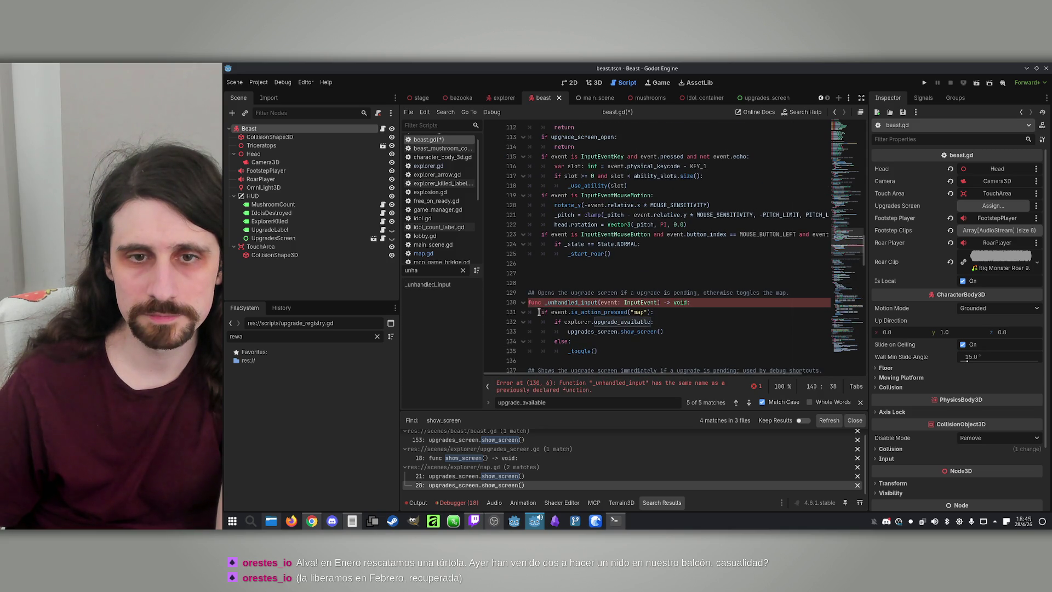
pyautogui.moveTo(541, 312); pyautogui.dragTo(642, 352)
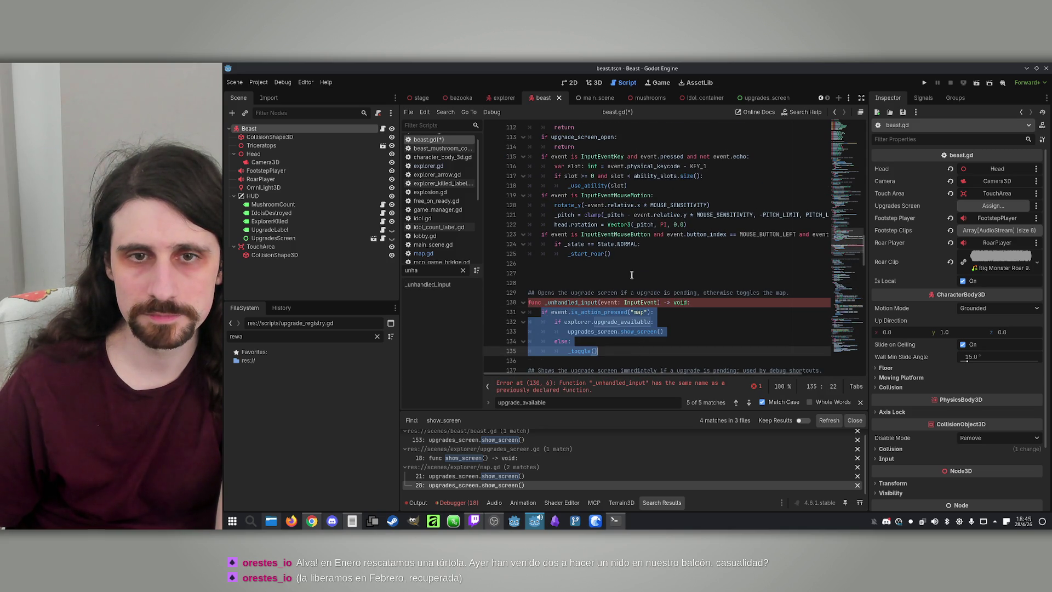
pyautogui.hotkey('ctrl', 'c')
pyautogui.click(637, 255)
pyautogui.press('Return')
pyautogui.hotkey('ctrl', 'v')
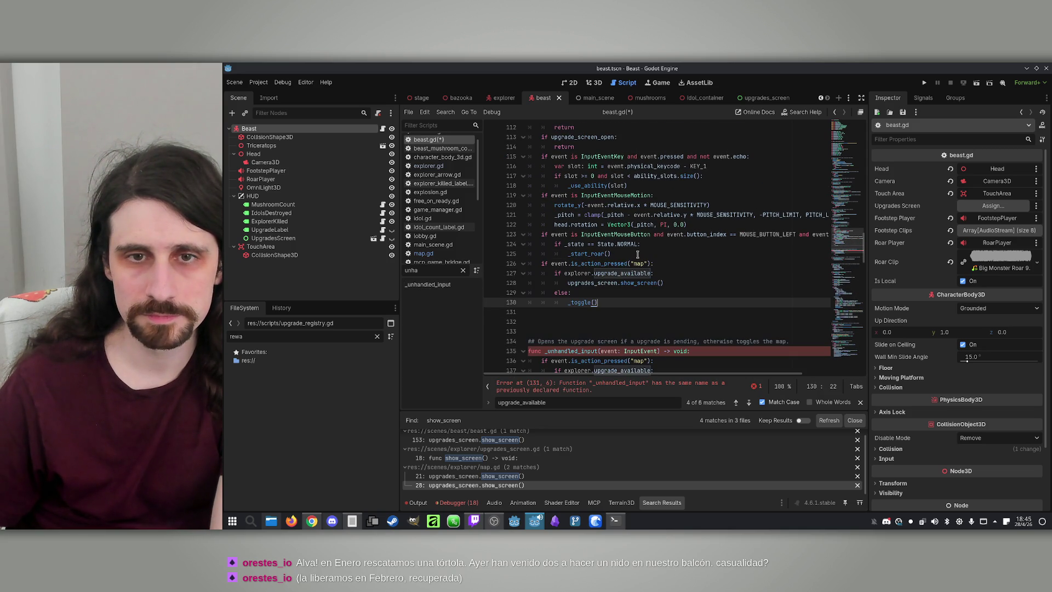
# Drop the explorer. prefix from upgrade_available and delete the else/_toggle() lines.
pyautogui.click(638, 254)
pyautogui.click(614, 273)
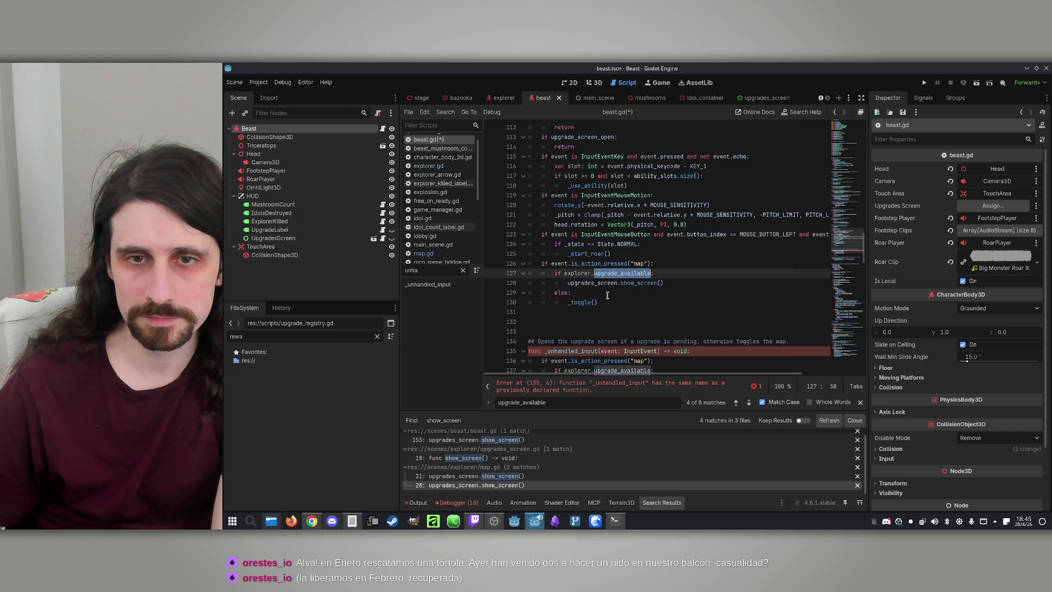
pyautogui.click(604, 292)
pyautogui.doubleClick(622, 273)
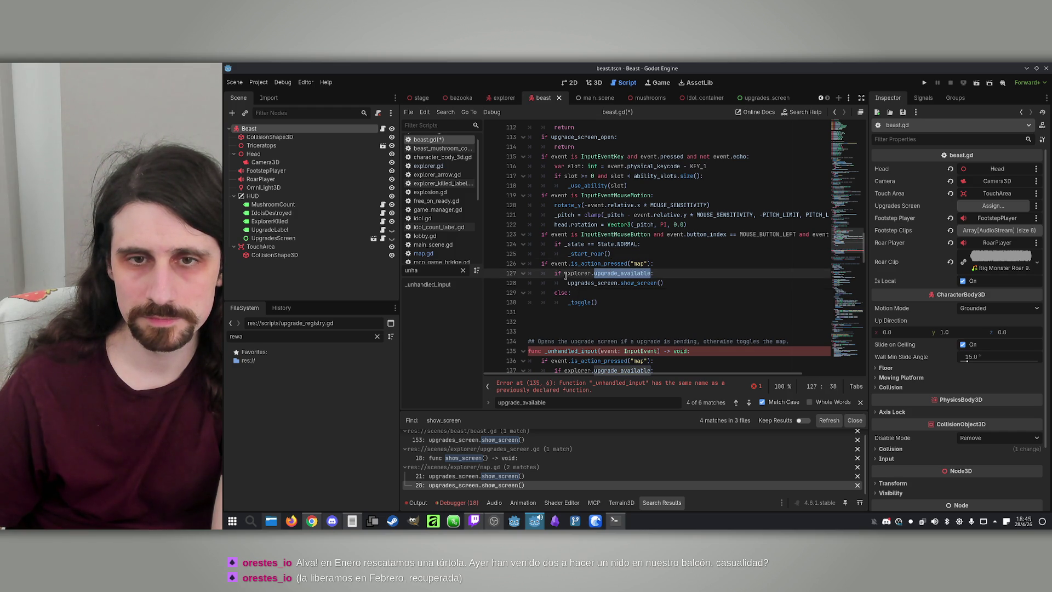
pyautogui.moveTo(595, 273); pyautogui.dragTo(560, 273)
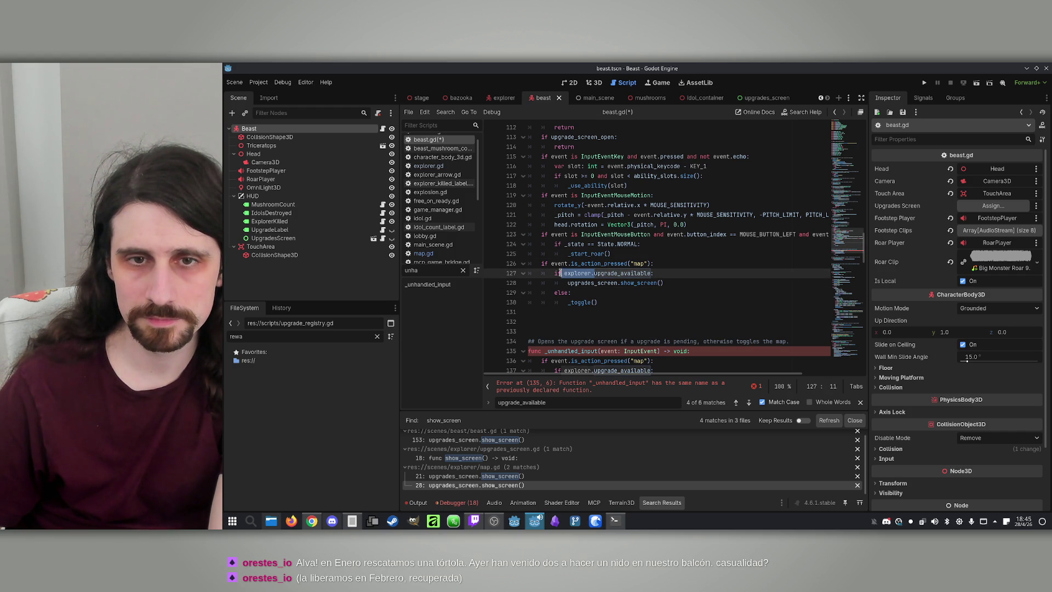
pyautogui.press('Delete')
pyautogui.moveTo(609, 302); pyautogui.dragTo(665, 283)
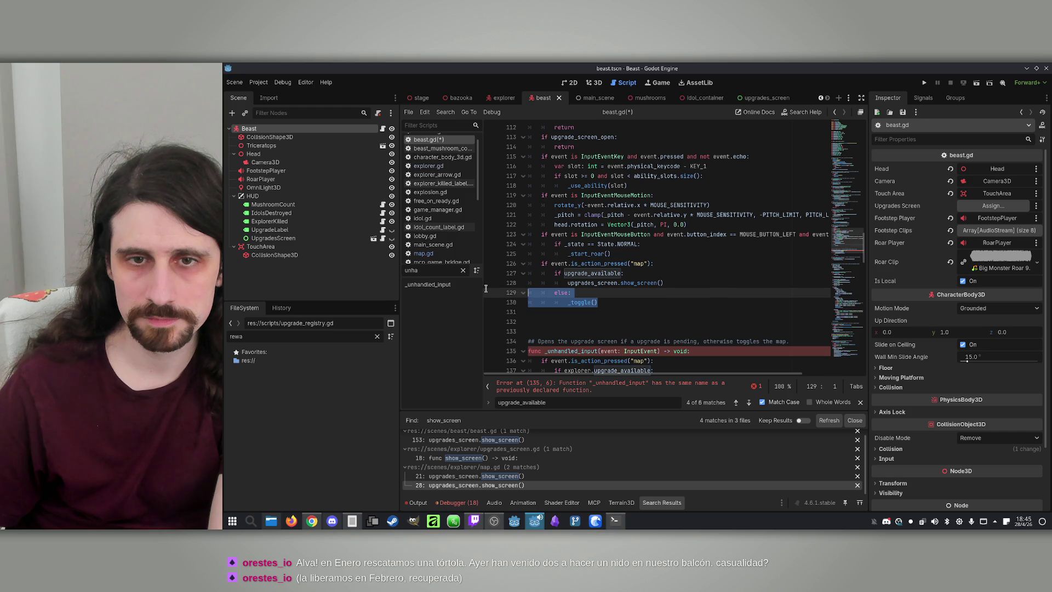
pyautogui.press('BackSpace')
pyautogui.scroll(-2, 624, 311)
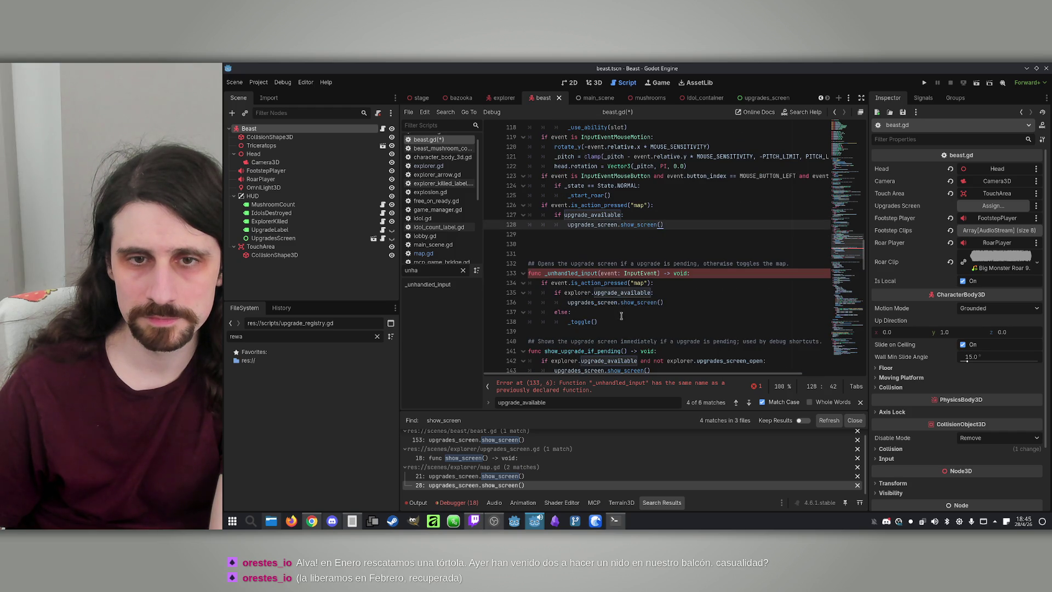
# Delete the duplicate _unhandled_input function and the blank lines before the Shows comment.
pyautogui.moveTo(614, 323); pyautogui.dragTo(455, 275)
pyautogui.press('BackSpace')
pyautogui.press('BackSpace')
pyautogui.hotkey('ctrl', 'shift', 'k')
pyautogui.scroll(1, 614, 297)
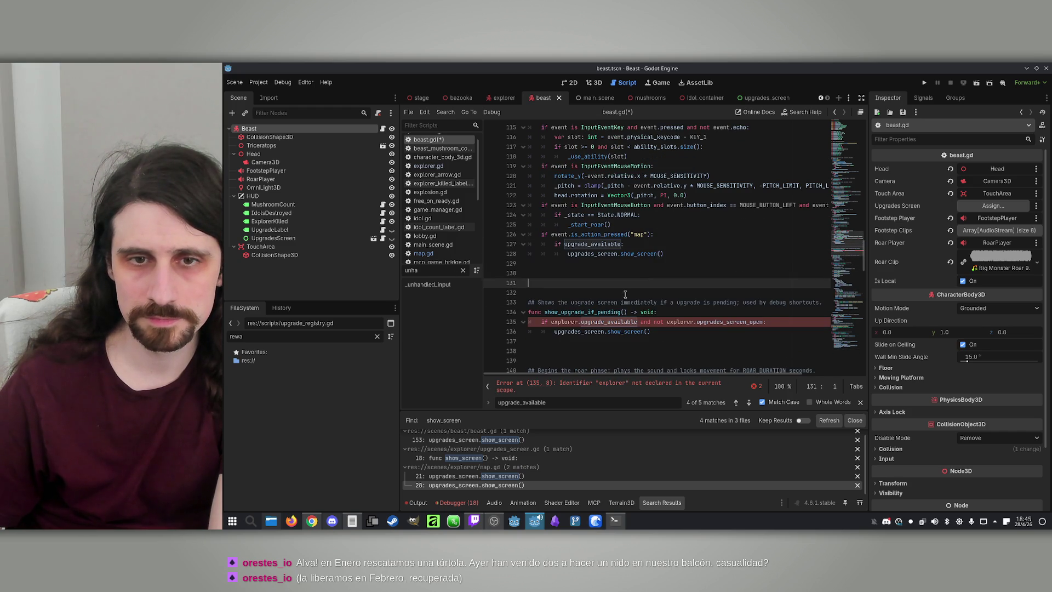
pyautogui.press('BackSpace')
pyautogui.press('BackSpace')
pyautogui.press('BackSpace')
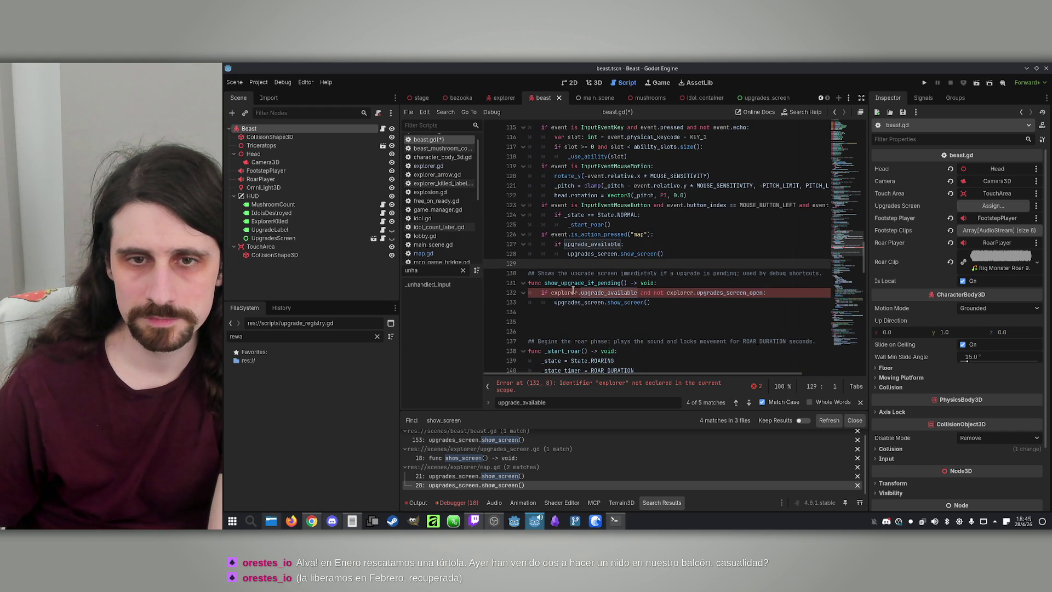
# Remove both explorer. prefixes from line 132's upgrade_available and upgrades_screen_open.
pyautogui.doubleClick(616, 301)
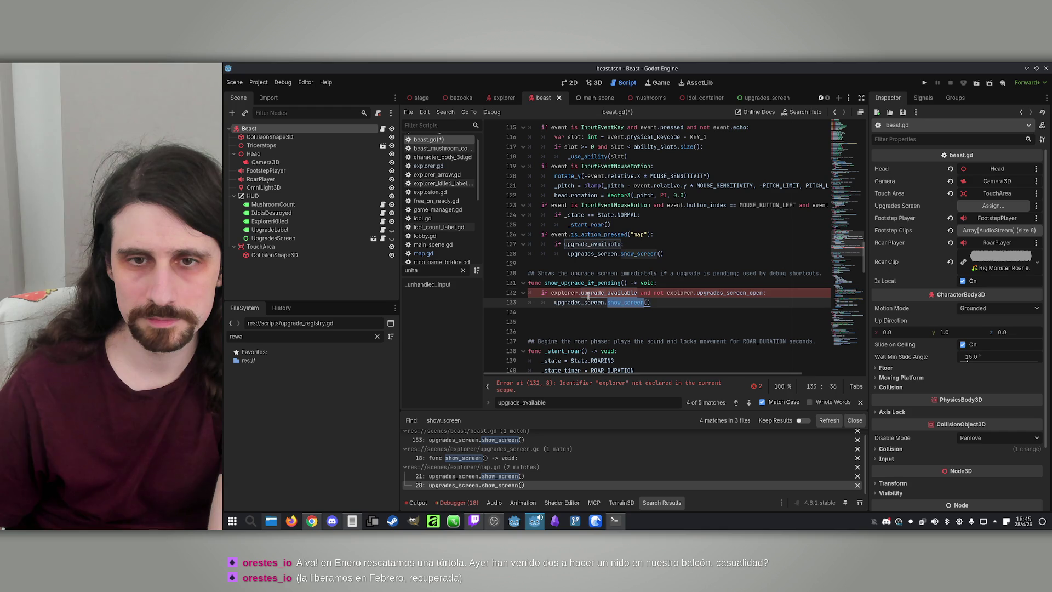
pyautogui.doubleClick(588, 293)
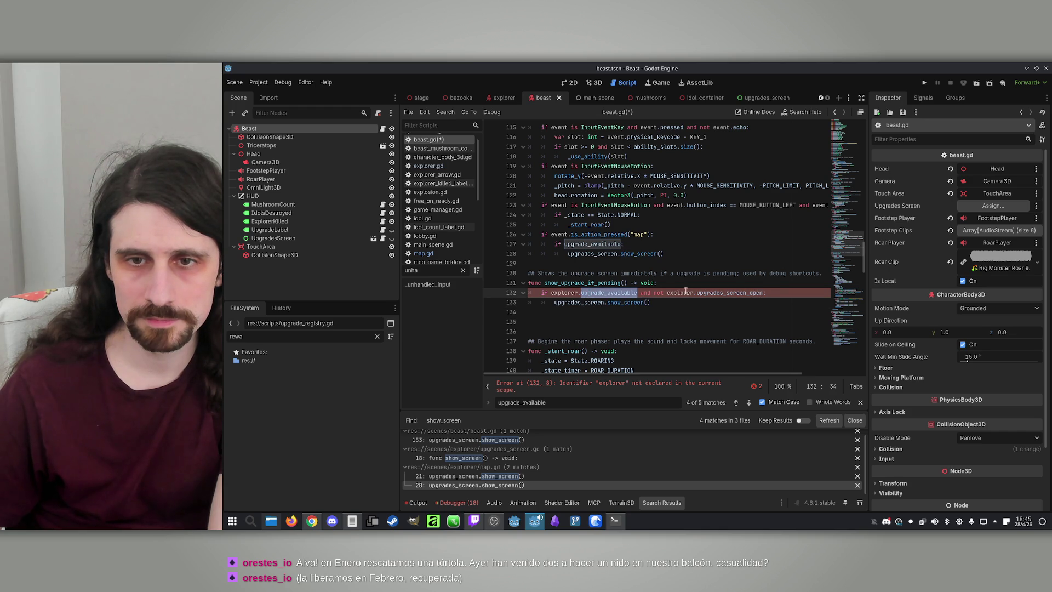
pyautogui.click(596, 294)
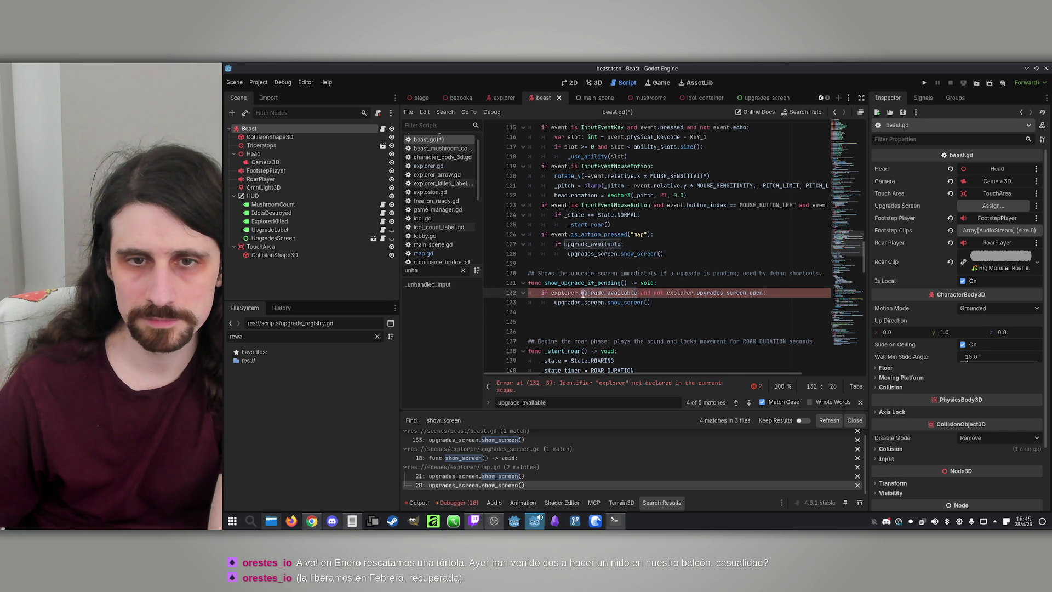
pyautogui.hotkey('ctrl', 'shift', 'Left')
pyautogui.hotkey('ctrl', 'shift', 'Left')
pyautogui.press('BackSpace')
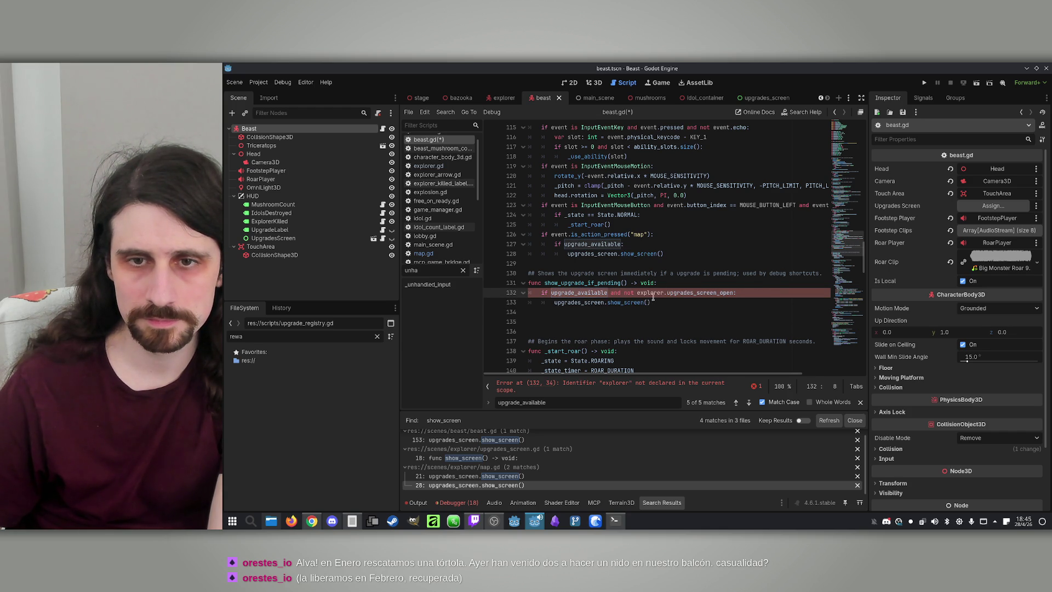
pyautogui.doubleClick(653, 294)
pyautogui.click(669, 293)
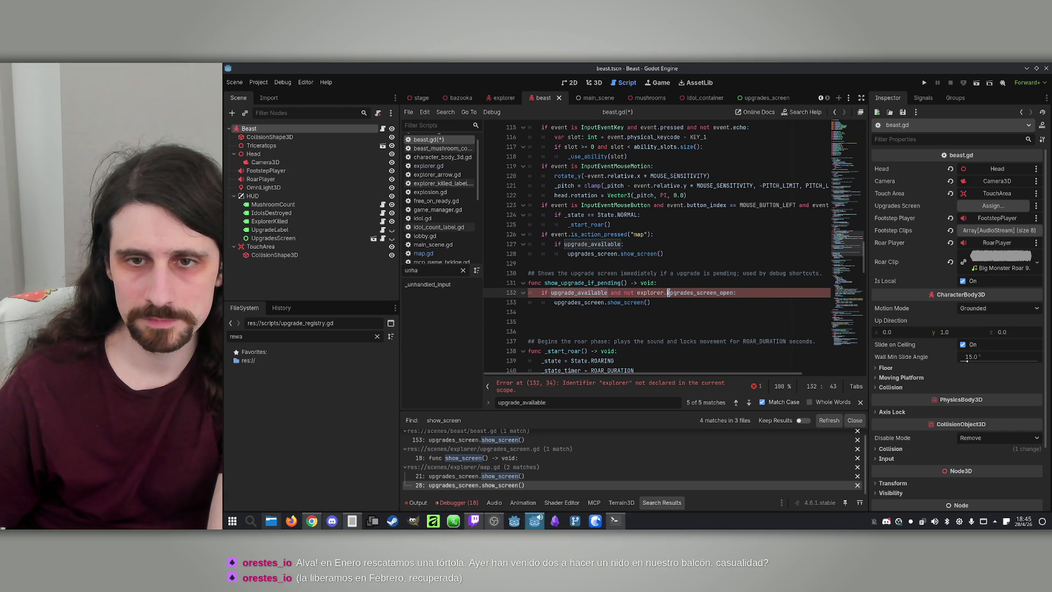
pyautogui.press('BackSpace')
pyautogui.press('BackSpace')
pyautogui.press('BackSpace')
pyautogui.click(684, 304)
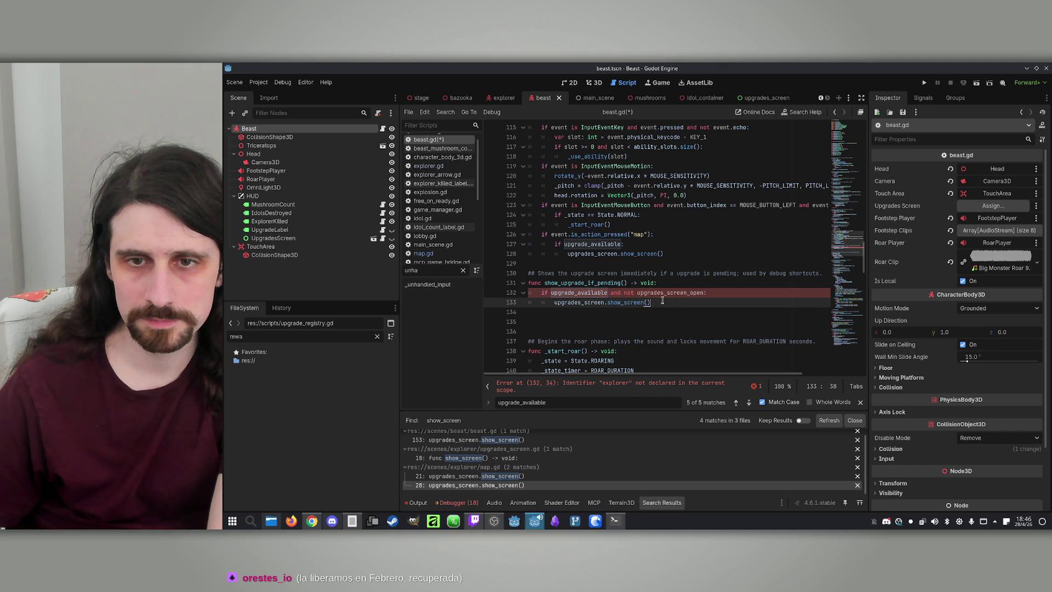
pyautogui.doubleClick(670, 293)
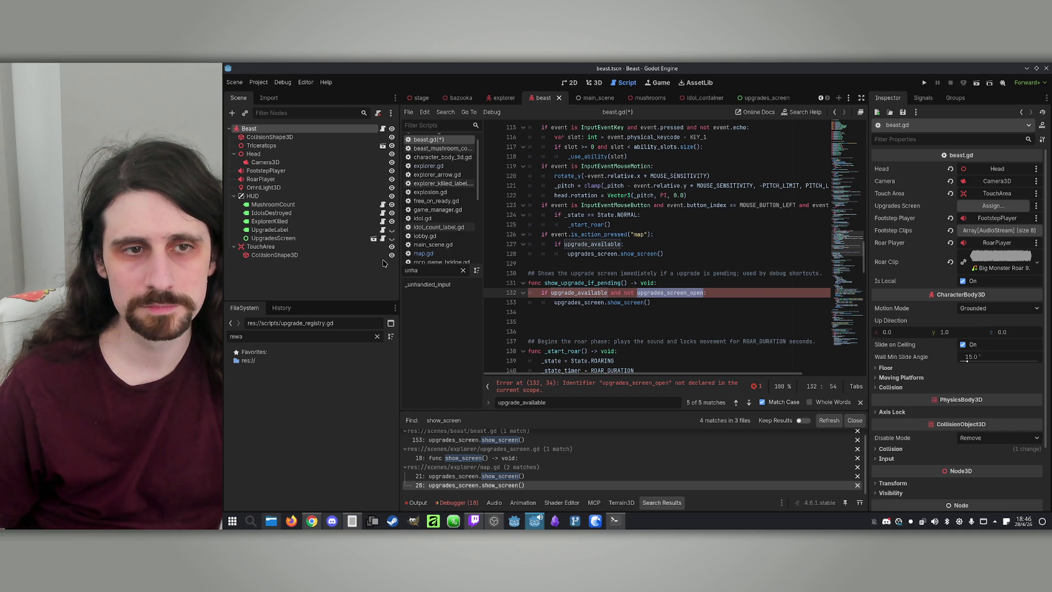
pyautogui.click(383, 238)
pyautogui.doubleClick(617, 408)
pyautogui.write('upgrades_screen_open')
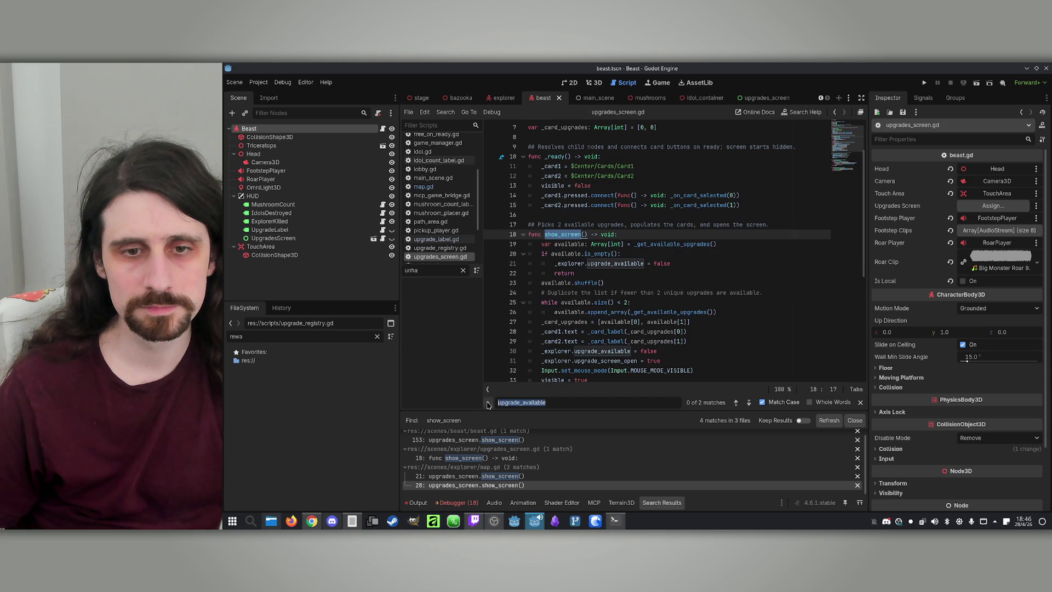
pyautogui.scroll(2, 666, 348)
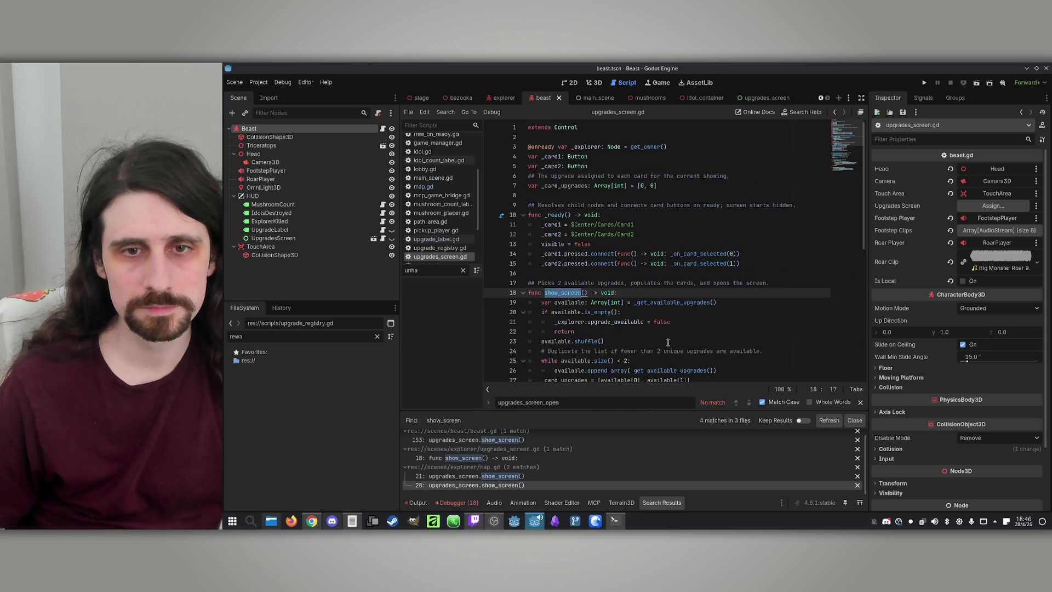
pyautogui.scroll(-9, 668, 343)
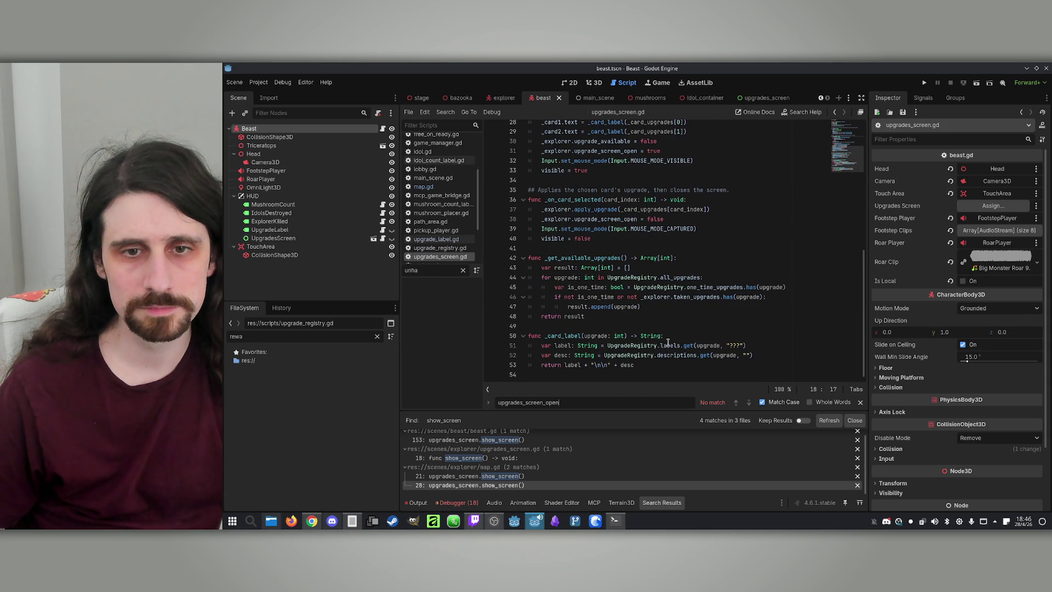
pyautogui.scroll(9, 668, 343)
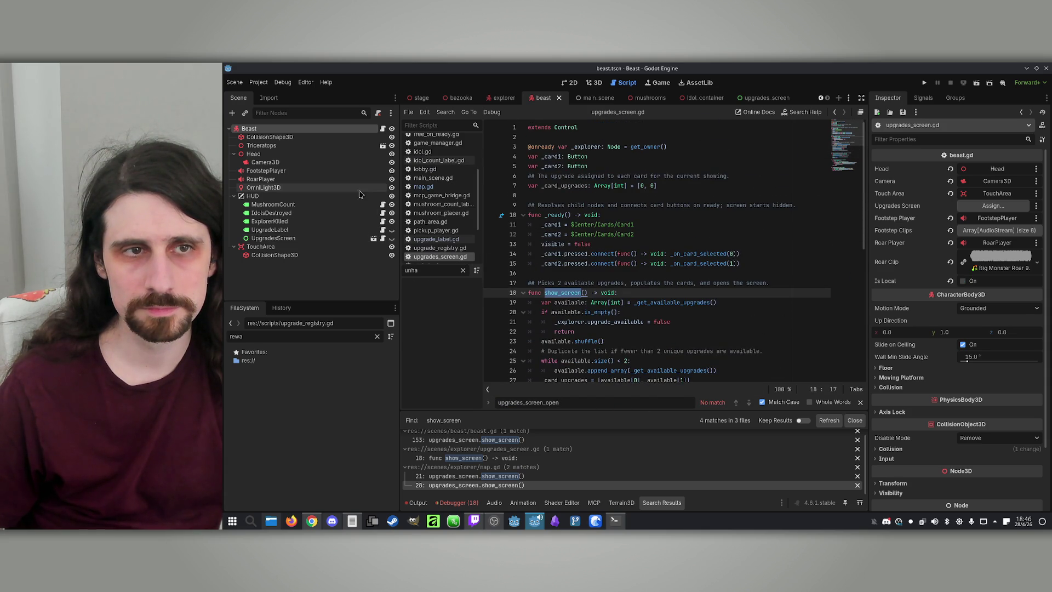
pyautogui.click(383, 129)
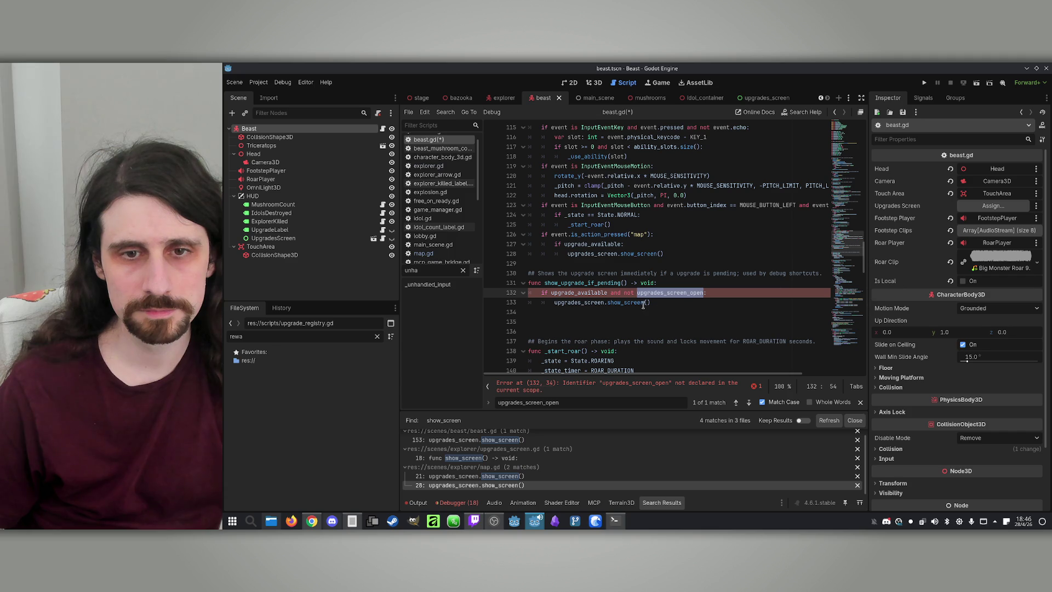
pyautogui.click(766, 297)
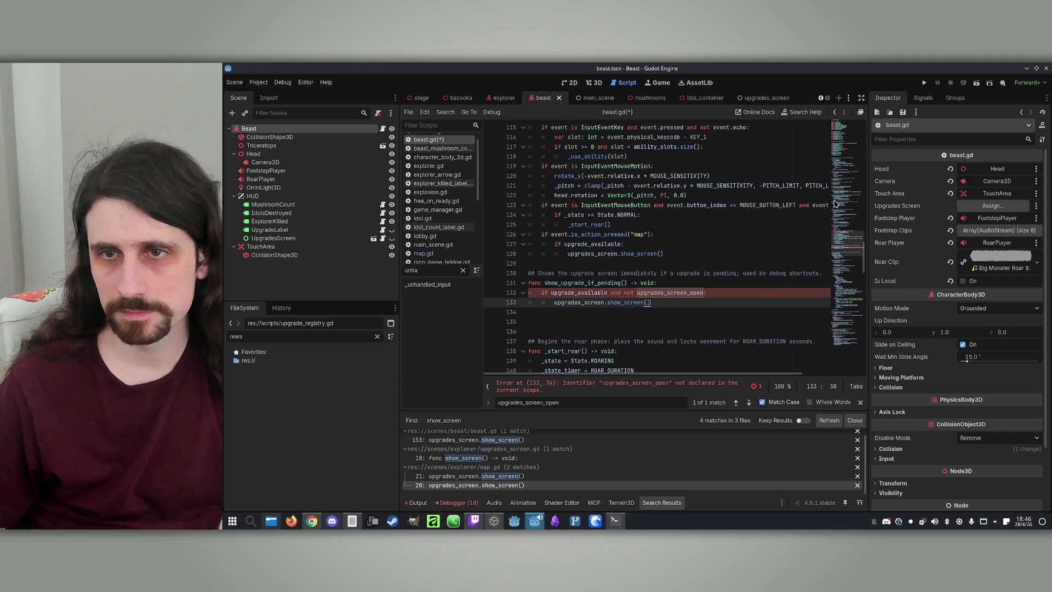
pyautogui.click(446, 112)
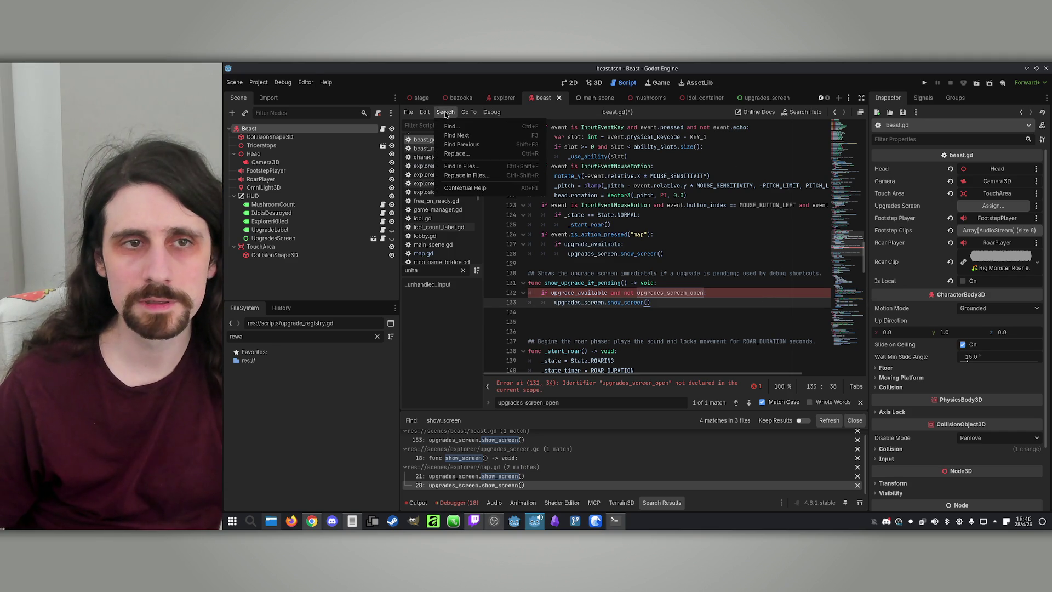
pyautogui.click(303, 88)
# Briefly check Editor Settings with a 'map' filter and Project Settings, then reopen Editor Settings.
pyautogui.click(303, 88)
pyautogui.click(322, 98)
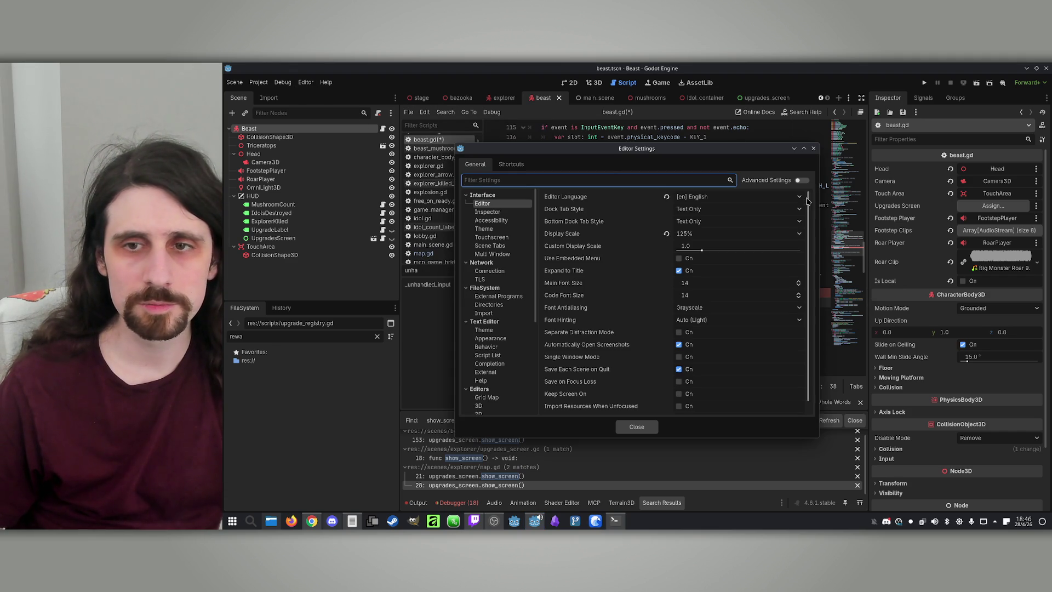
pyautogui.write('map')
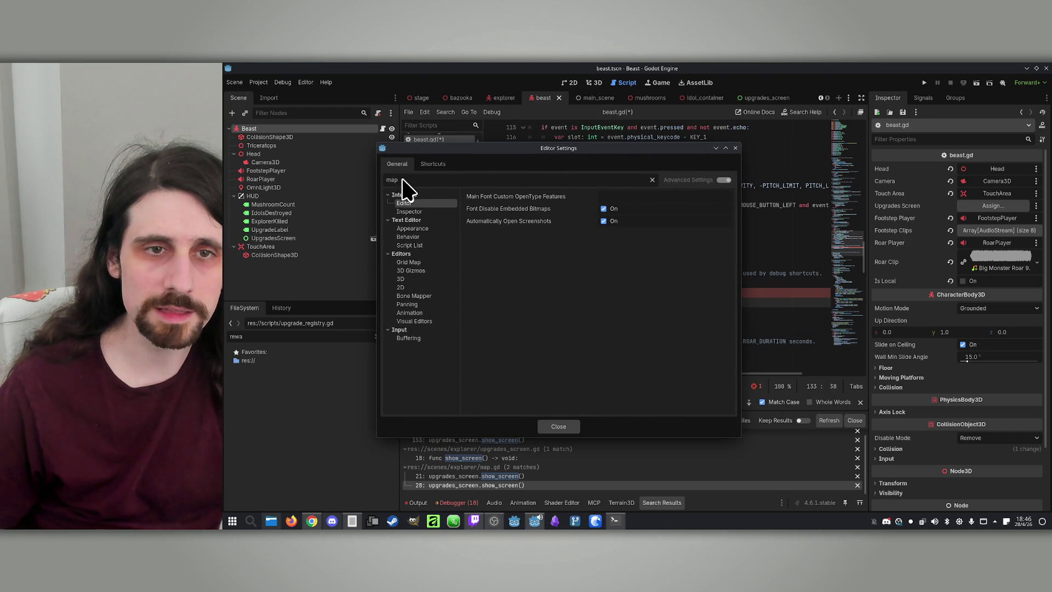
pyautogui.press('BackSpace')
pyautogui.press('BackSpace')
pyautogui.press('BackSpace')
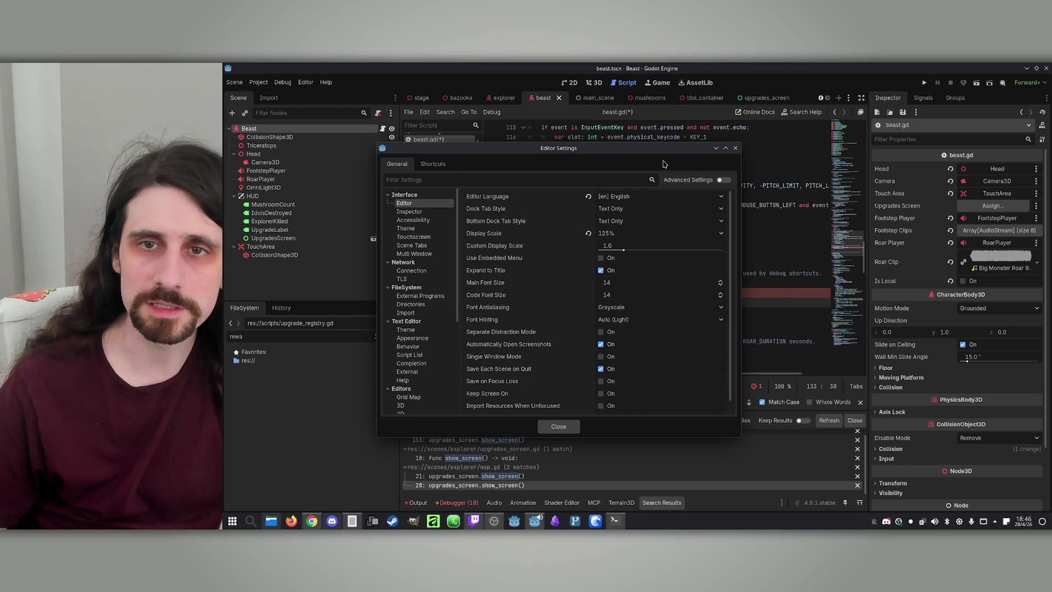
pyautogui.click(735, 148)
pyautogui.click(304, 84)
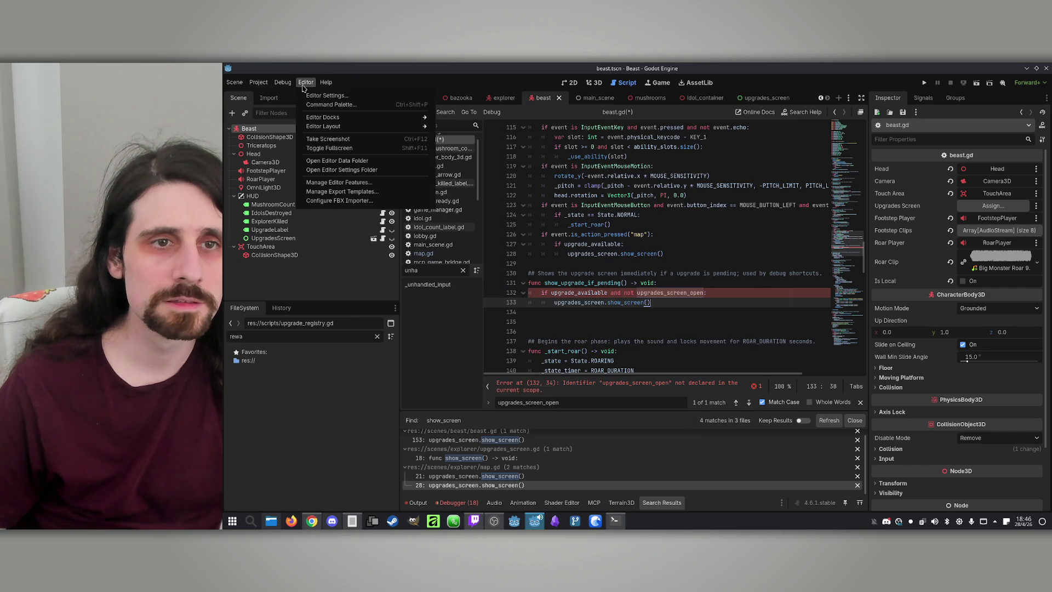
pyautogui.moveTo(283, 82)
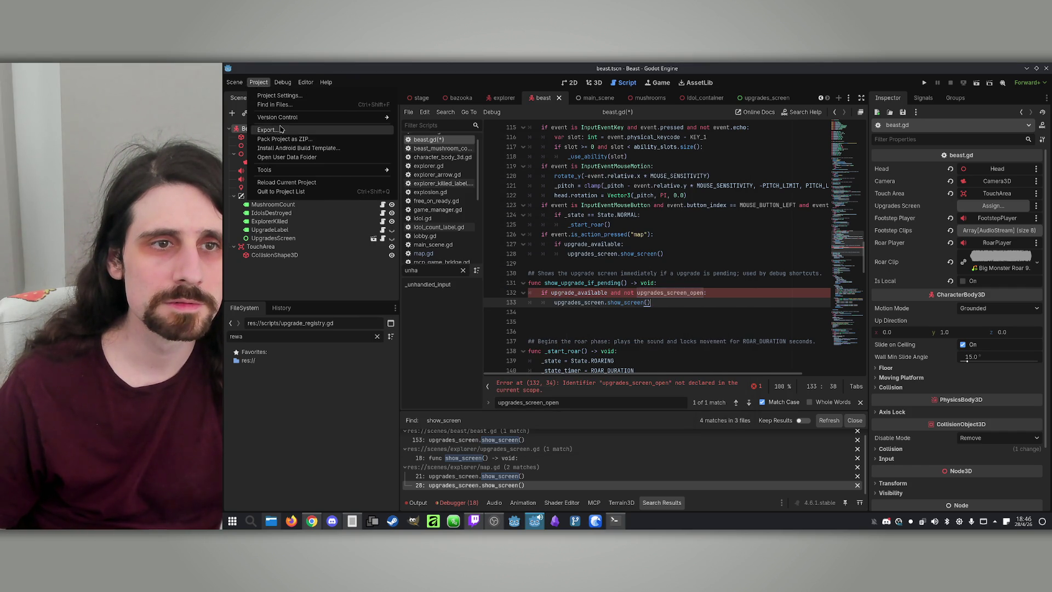
pyautogui.click(263, 96)
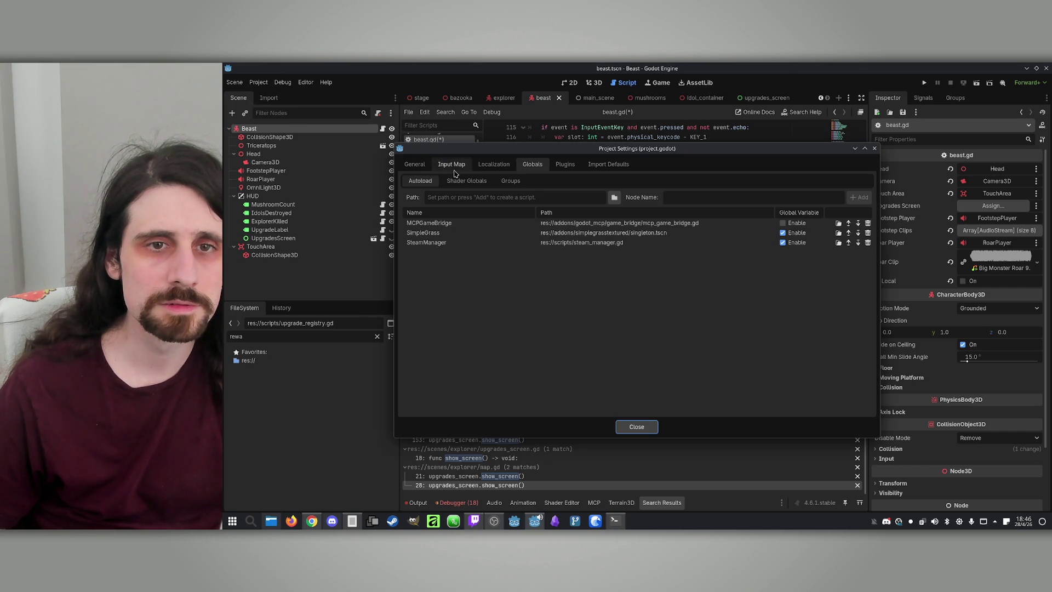
pyautogui.click(875, 149)
pyautogui.click(306, 82)
pyautogui.click(316, 96)
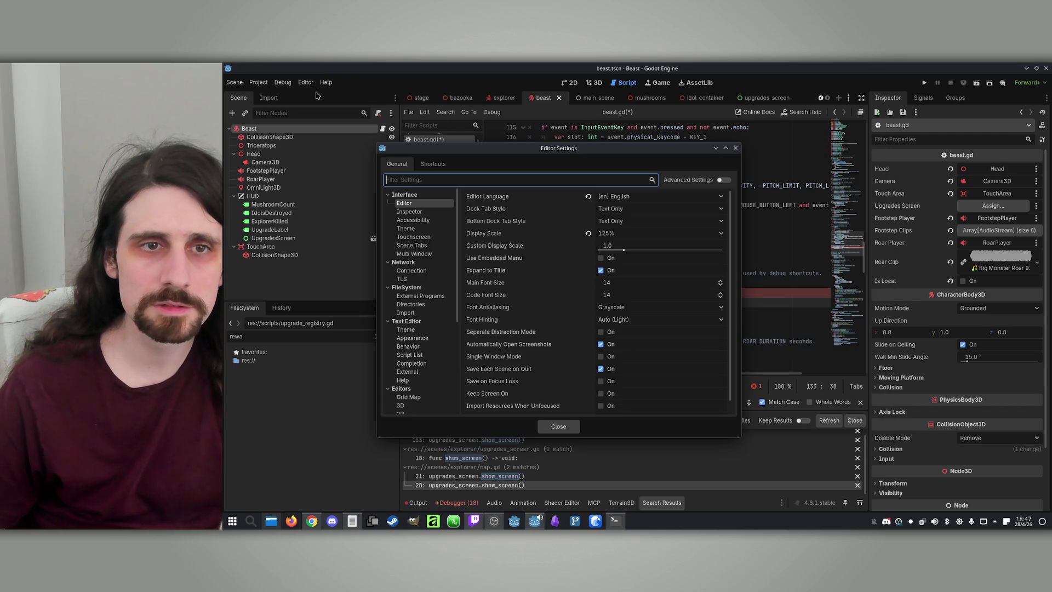
# Browse the text editor appearance settings and turn off the code minimap.
pyautogui.click(723, 181)
pyautogui.write('map')
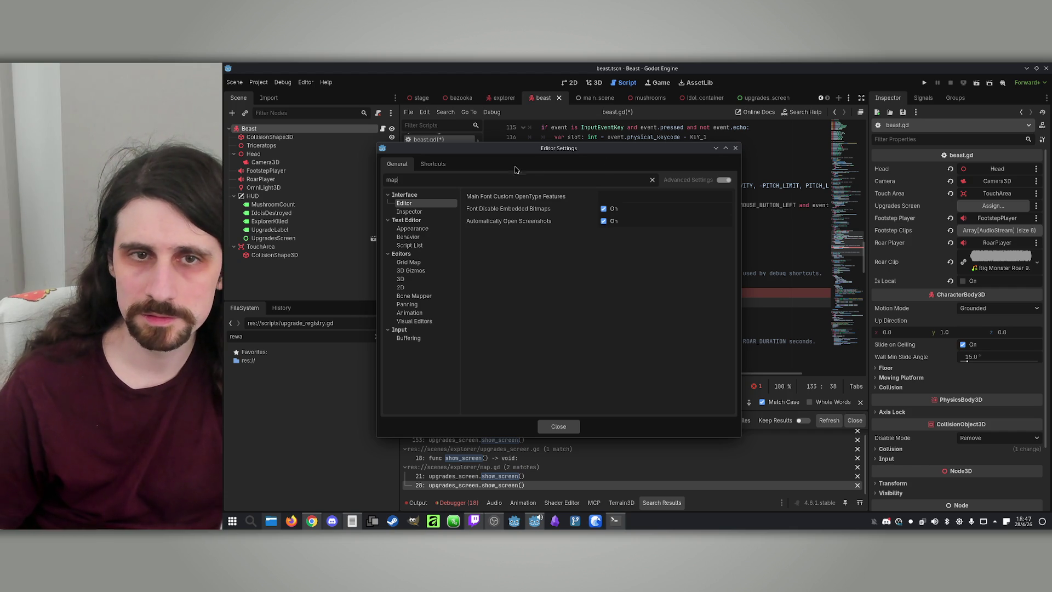
pyautogui.press('BackSpace')
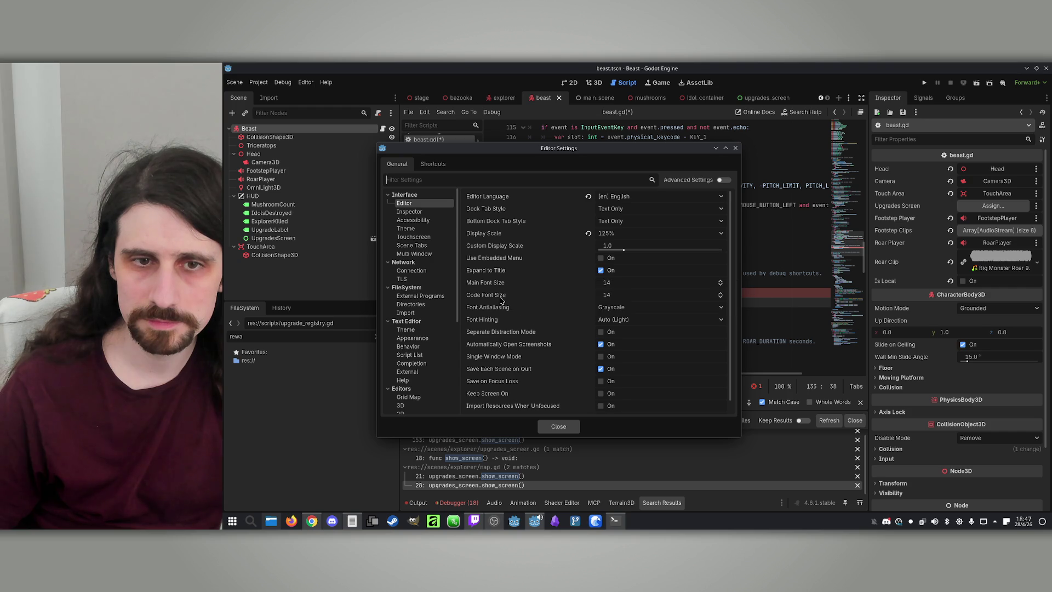
pyautogui.scroll(-1, 502, 299)
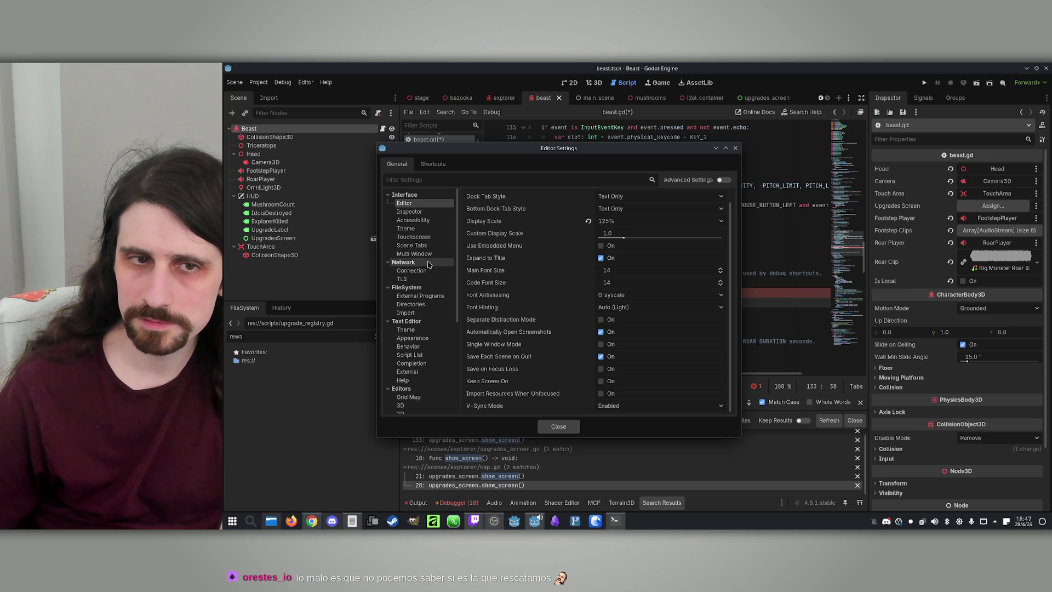
pyautogui.scroll(-2, 409, 329)
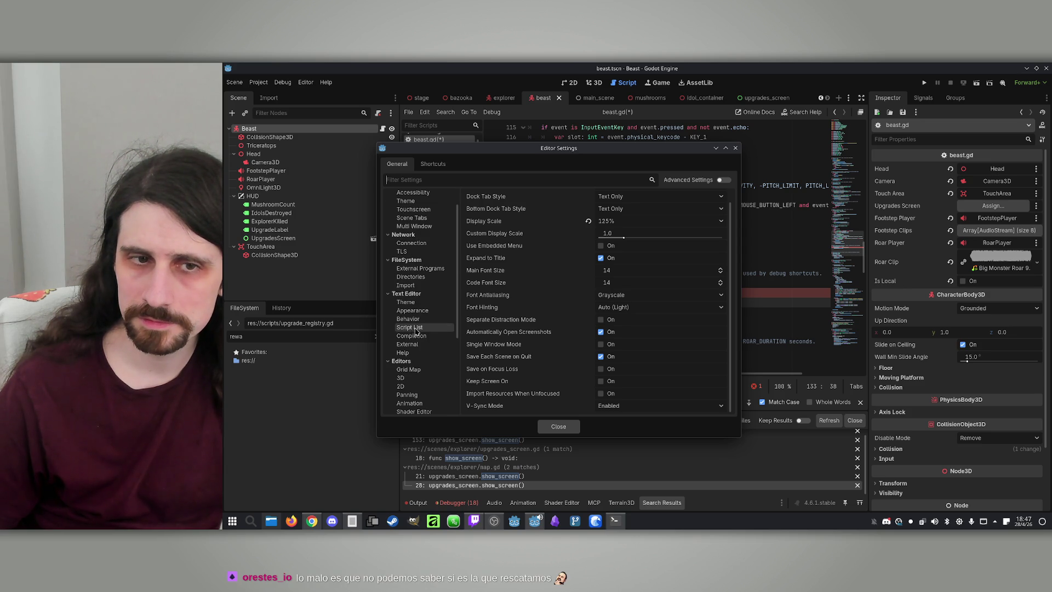
pyautogui.click(420, 313)
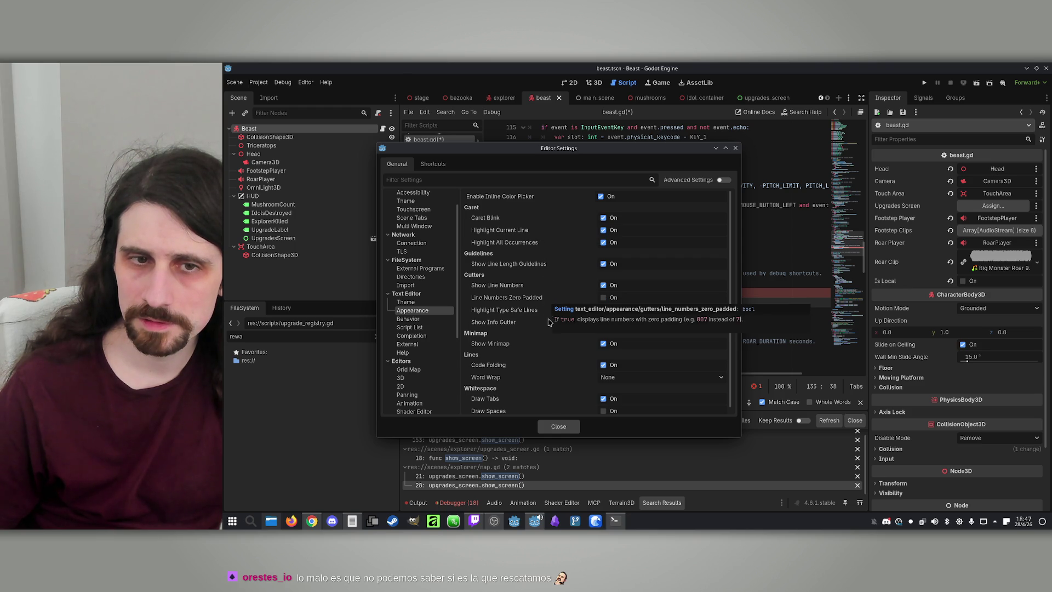
pyautogui.scroll(-1, 547, 324)
pyautogui.click(604, 339)
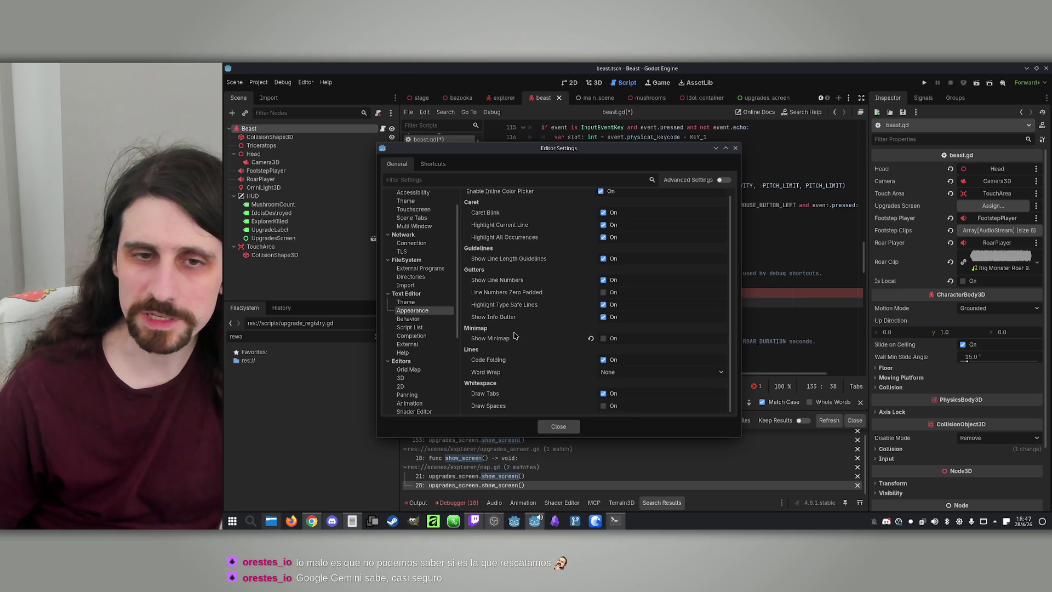
# Try 'minimap' and 'map' filters, look through Interface > Editor, then close Editor Settings.
pyautogui.click(461, 180)
pyautogui.write('minimap')
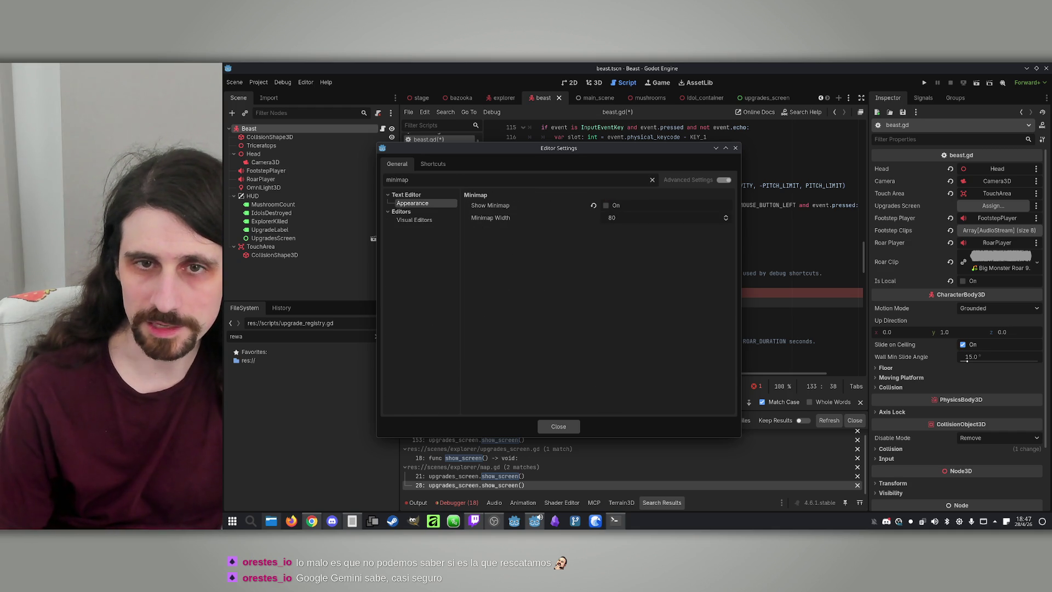
pyautogui.press('BackSpace')
pyautogui.press('BackSpace')
pyautogui.press('BackSpace')
pyautogui.write('map')
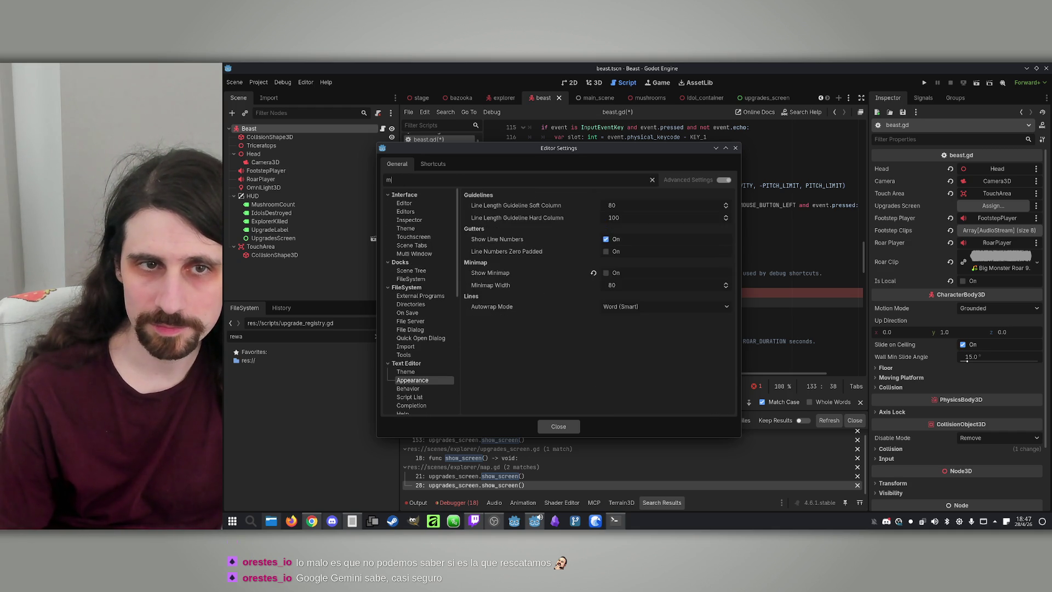
pyautogui.press('BackSpace')
pyautogui.press('BackSpace')
pyautogui.press('BackSpace')
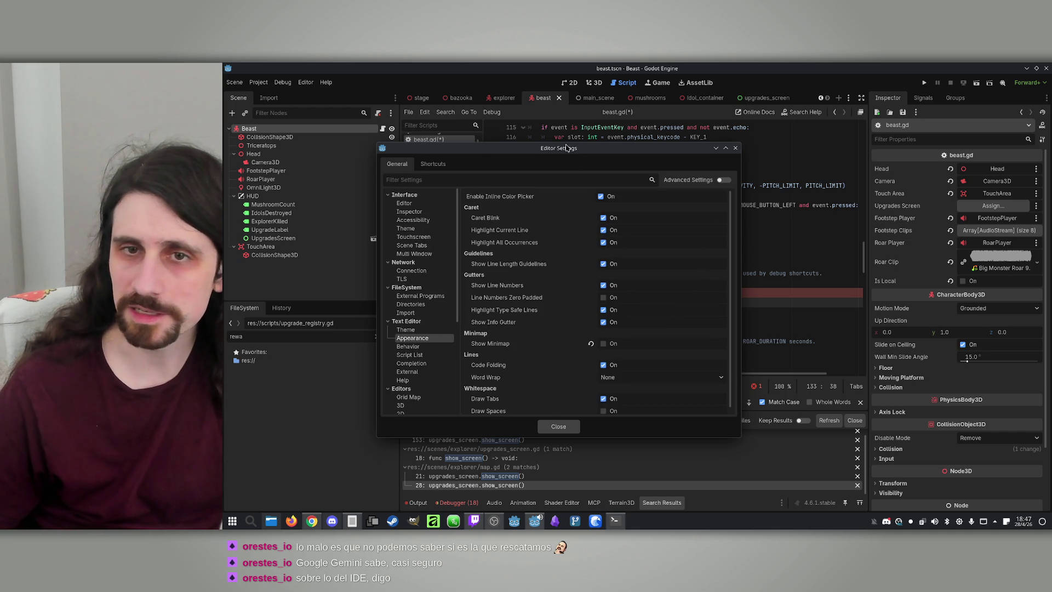
pyautogui.click(404, 203)
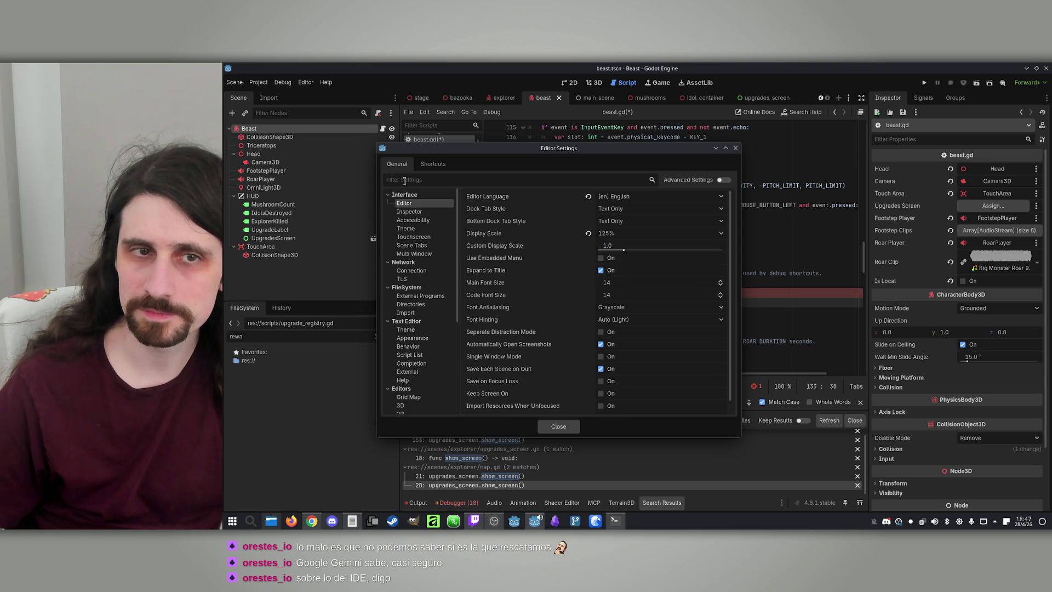
pyautogui.write('map')
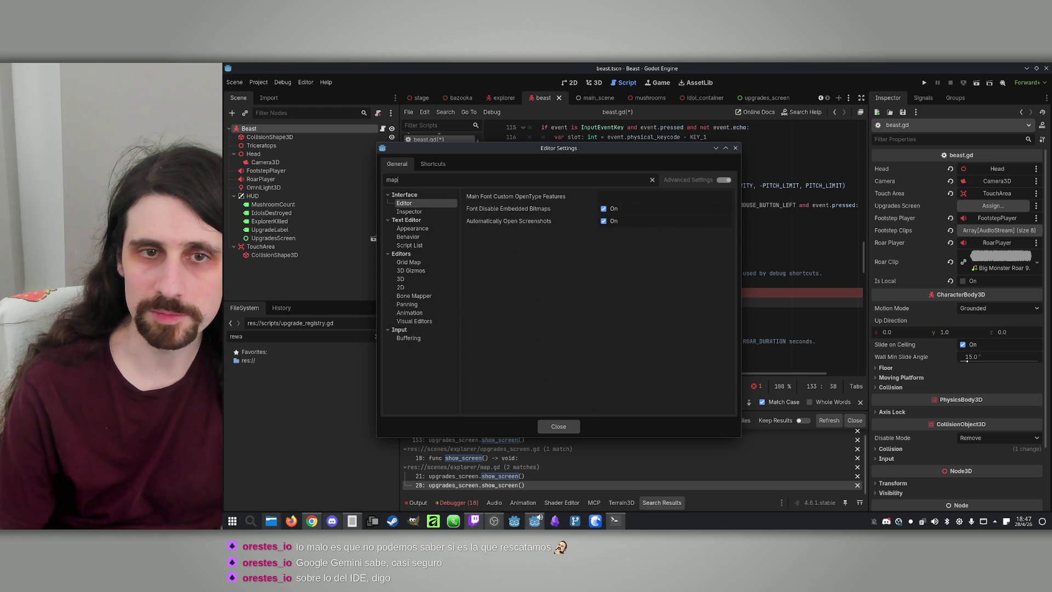
pyautogui.press('BackSpace')
pyautogui.press('BackSpace')
pyautogui.press('BackSpace')
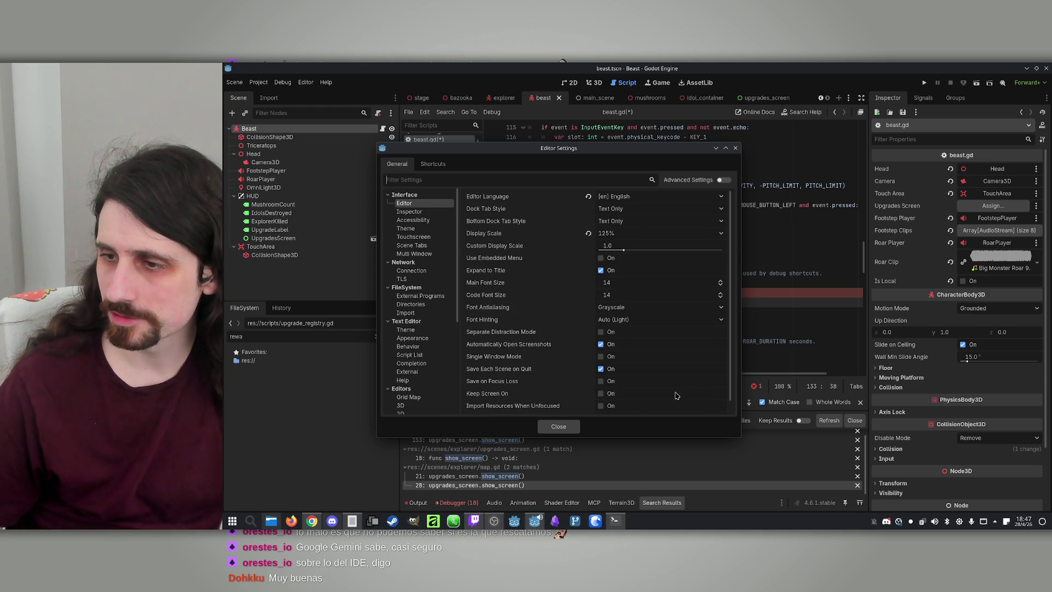
pyautogui.click(576, 428)
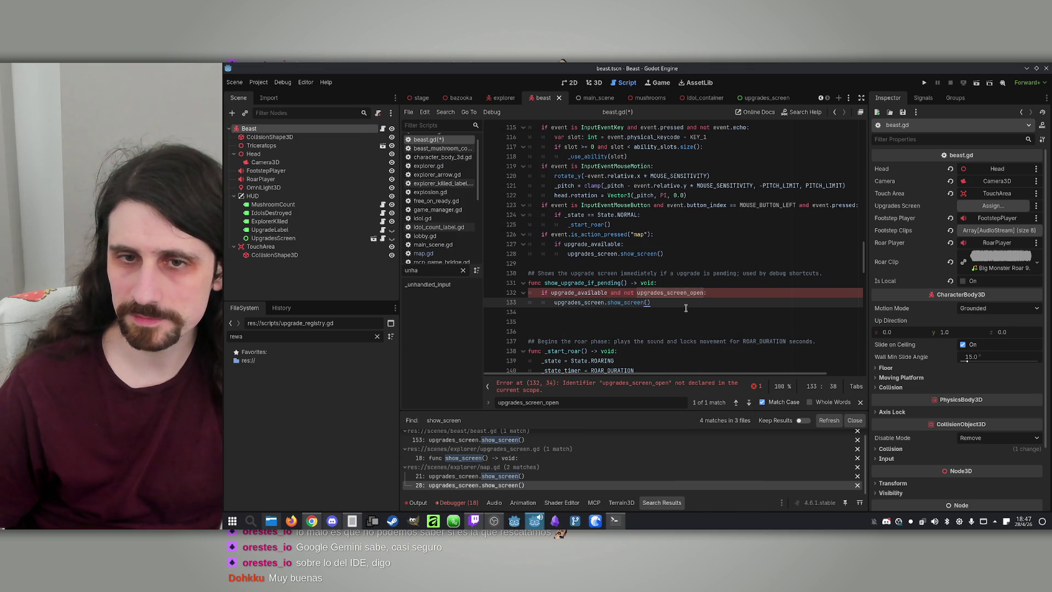
# Save beast.gd and inspect the show_screen definition in upgrades_screen.gd.
pyautogui.doubleClick(677, 294)
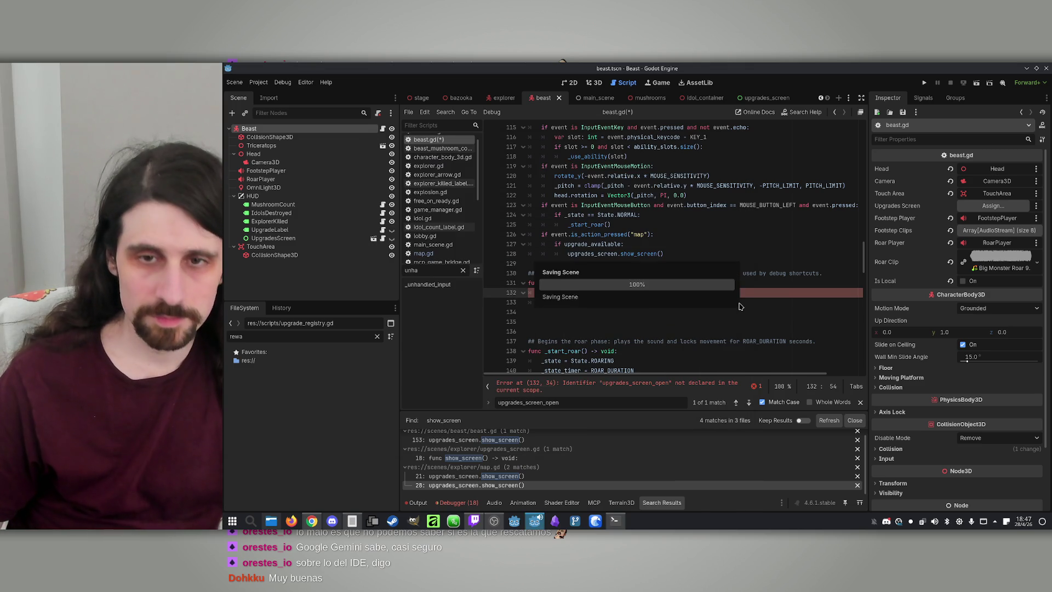
pyautogui.hotkey('ctrl', 's')
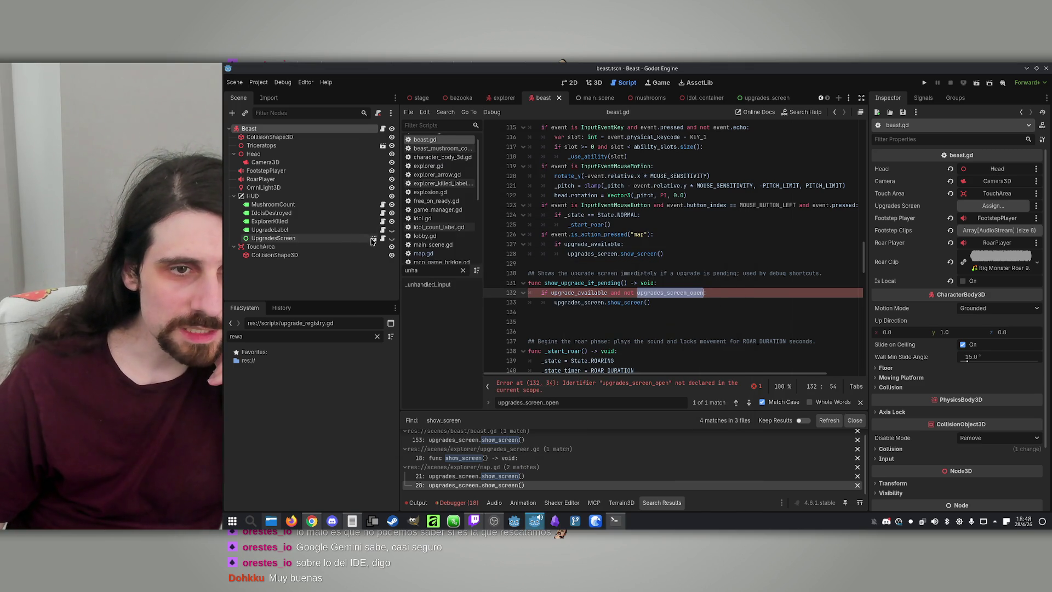
pyautogui.keyDown('ctrl'); pyautogui.click(629, 302); pyautogui.keyUp('ctrl')
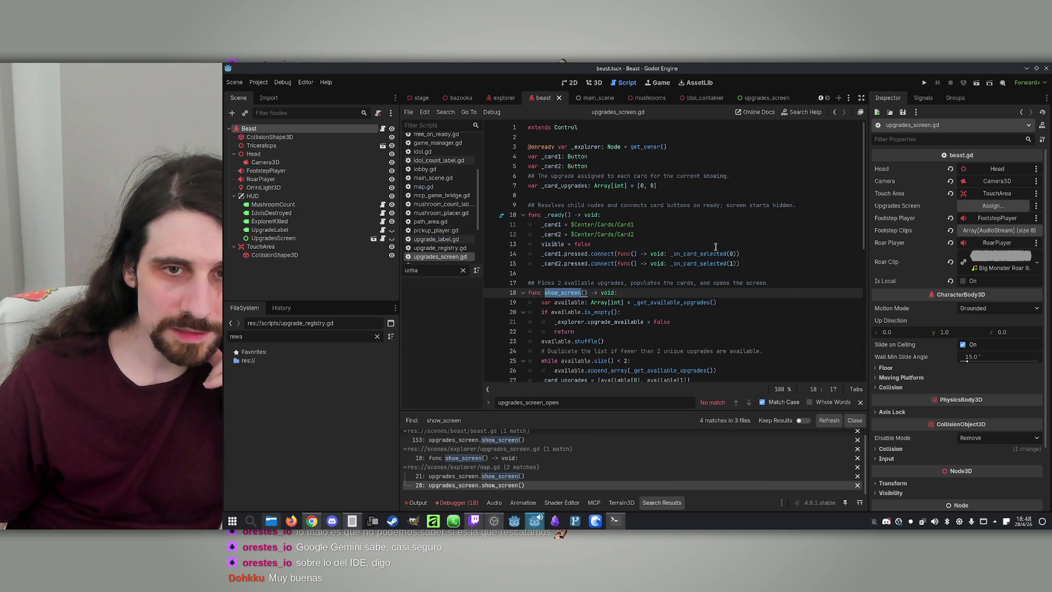
pyautogui.click(705, 193)
pyautogui.press('Up')
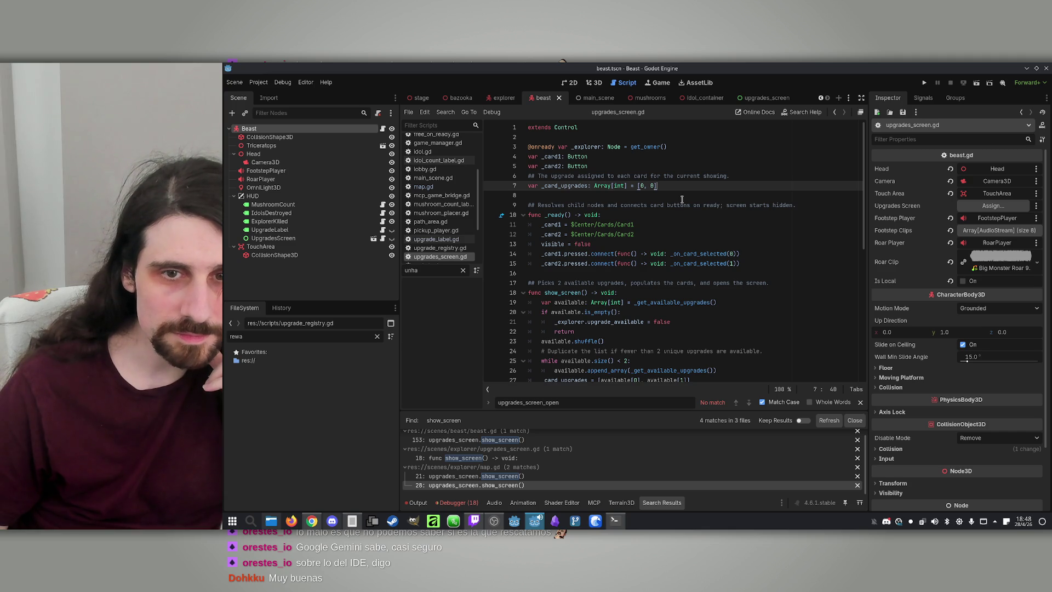
# Reopen beast.gd via the Beast node's script icon.
pyautogui.click(383, 130)
pyautogui.scroll(20, 727, 247)
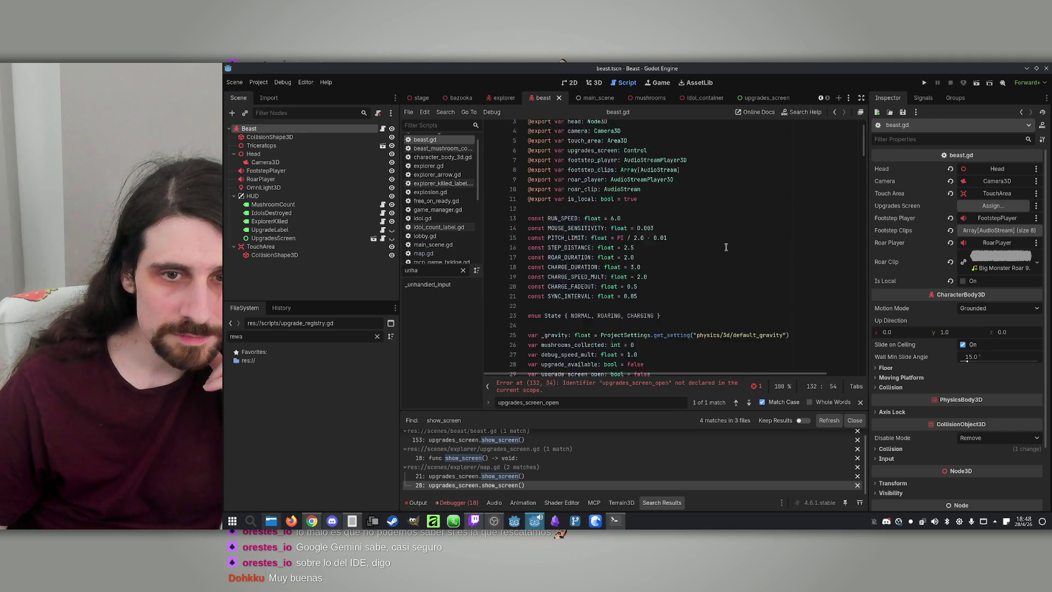
pyautogui.scroll(-5, 727, 247)
# Add 'var _upgrades_screen_open: bool' after the state variables at line 37 of beast.gd.
pyautogui.click(646, 299)
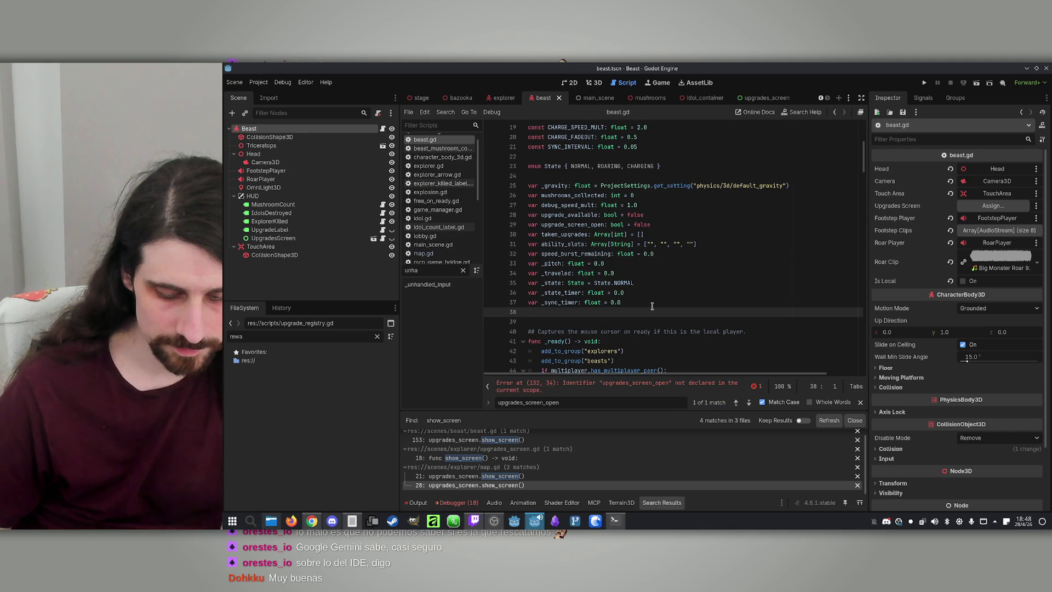
pyautogui.press('Return')
pyautogui.write('var _upgrades_screen_open')
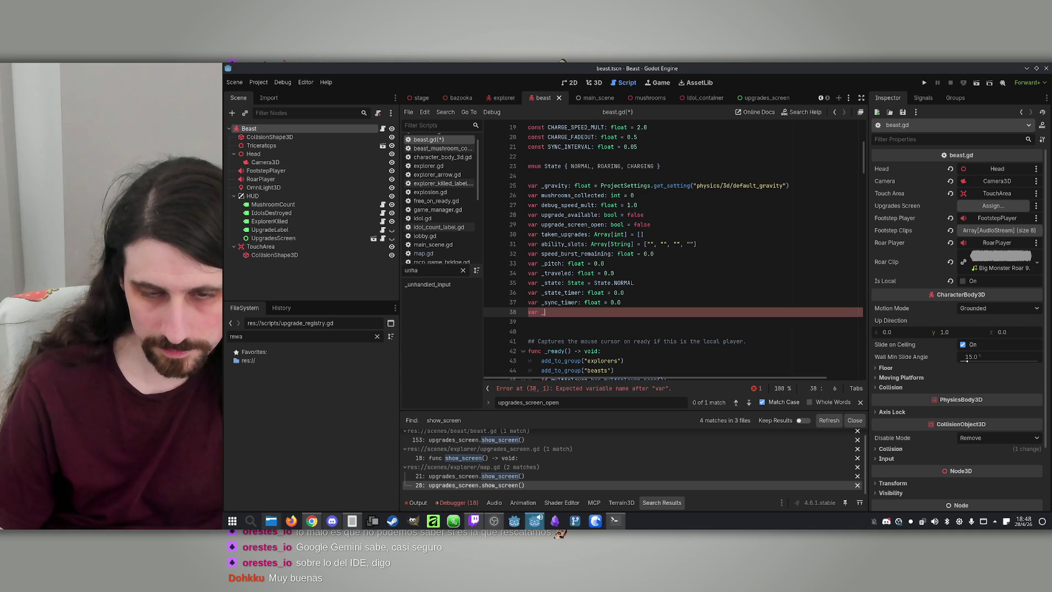
pyautogui.write(': bool')
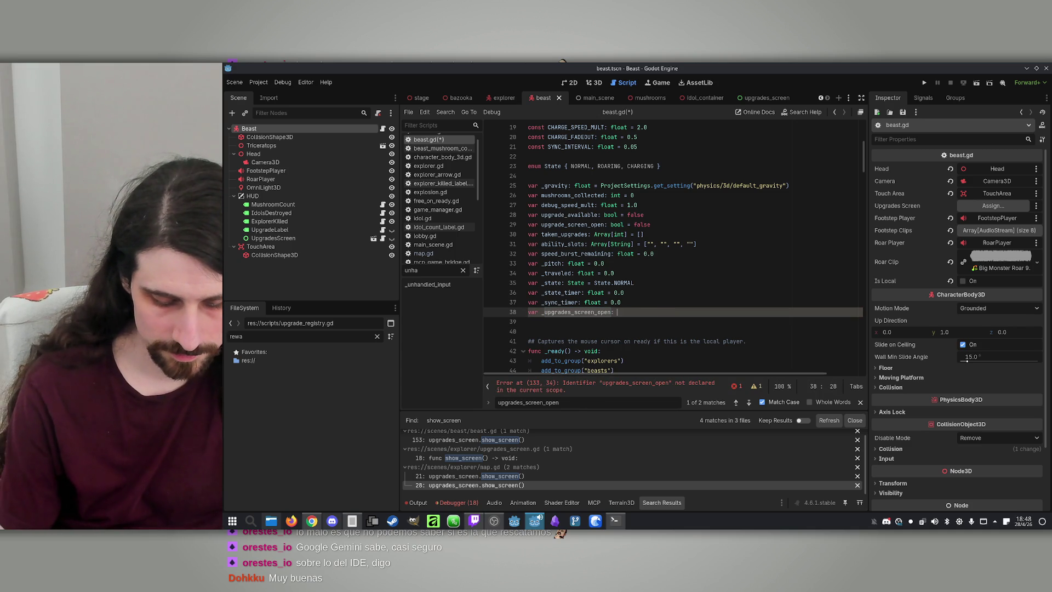
pyautogui.doubleClick(575, 312)
pyautogui.scroll(-3, 752, 287)
pyautogui.scroll(-5, 752, 287)
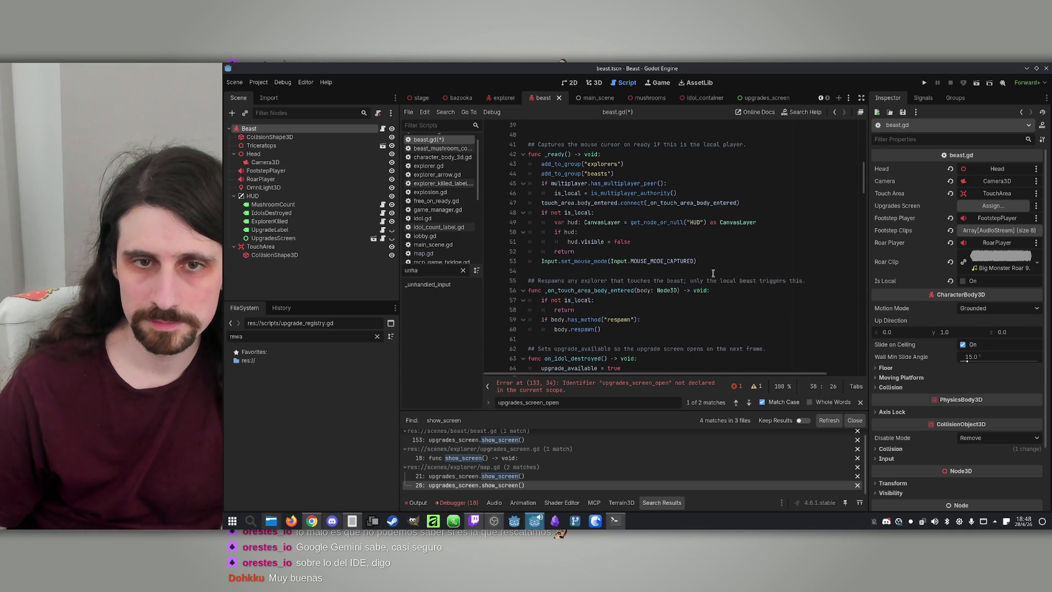
pyautogui.scroll(-3, 716, 262)
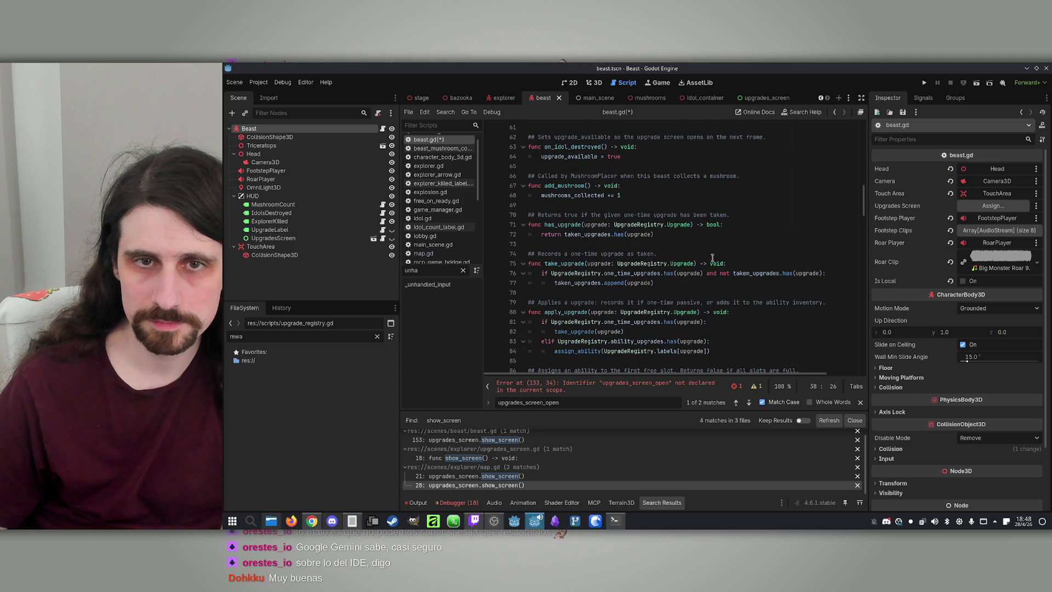
pyautogui.scroll(-7, 713, 258)
pyautogui.scroll(-17, 713, 257)
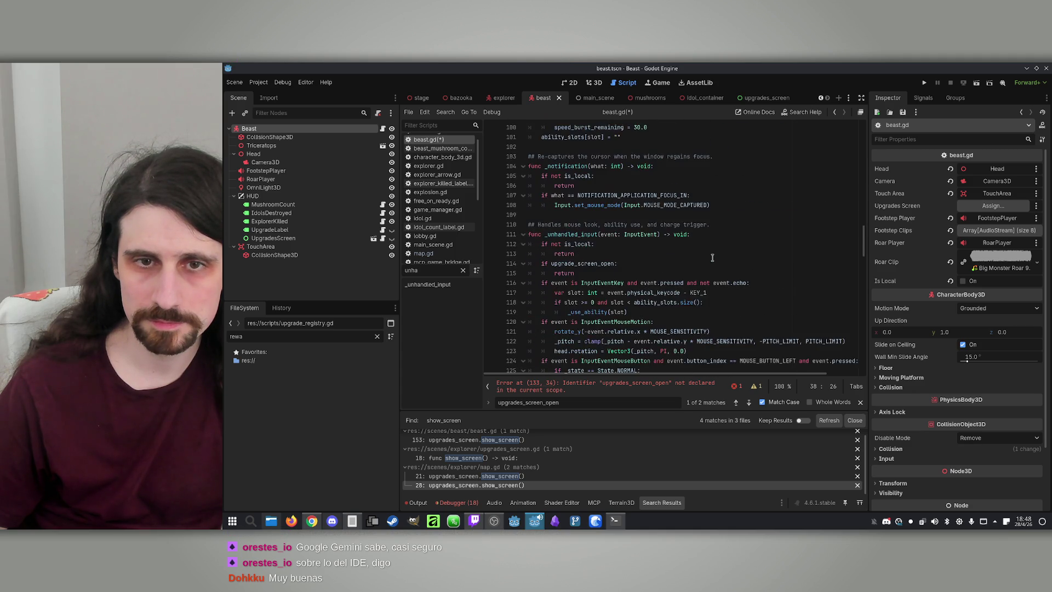
# Rename line 133's check to _upgrades_screen_open and add '_upgrades_screen_open = true' before show_screen().
pyautogui.doubleClick(648, 215)
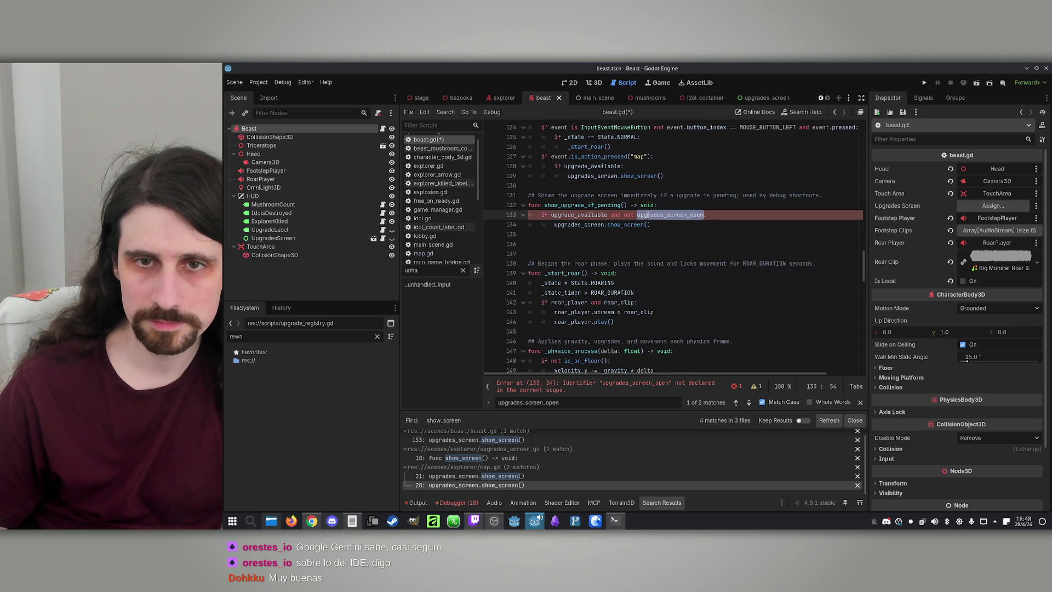
pyautogui.press('Left')
pyautogui.write('_')
pyautogui.click(675, 225)
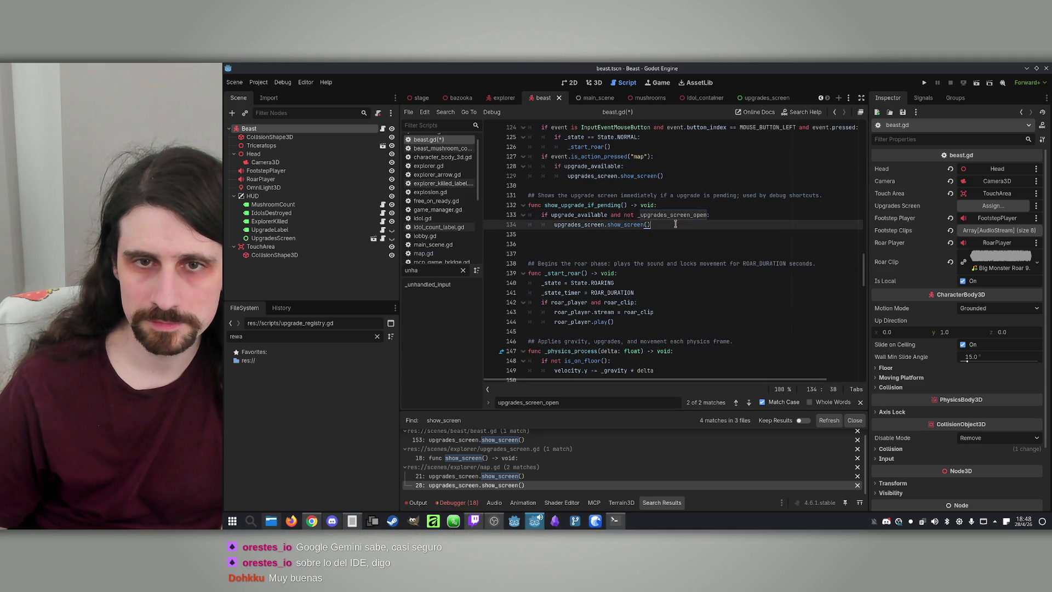
pyautogui.click(746, 216)
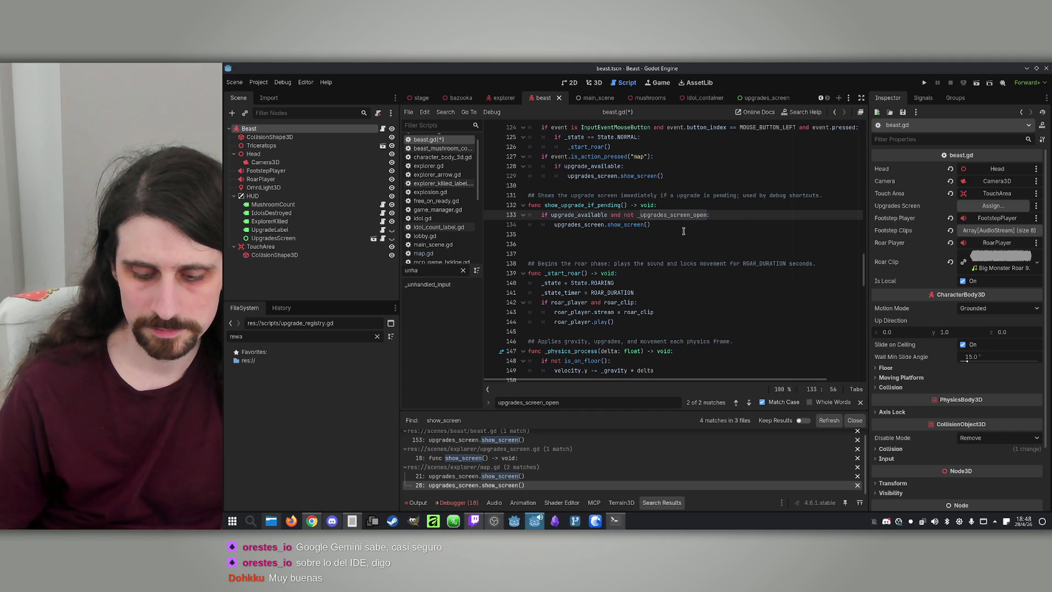
pyautogui.press('Return')
pyautogui.write('_upgrades_screen_open ')
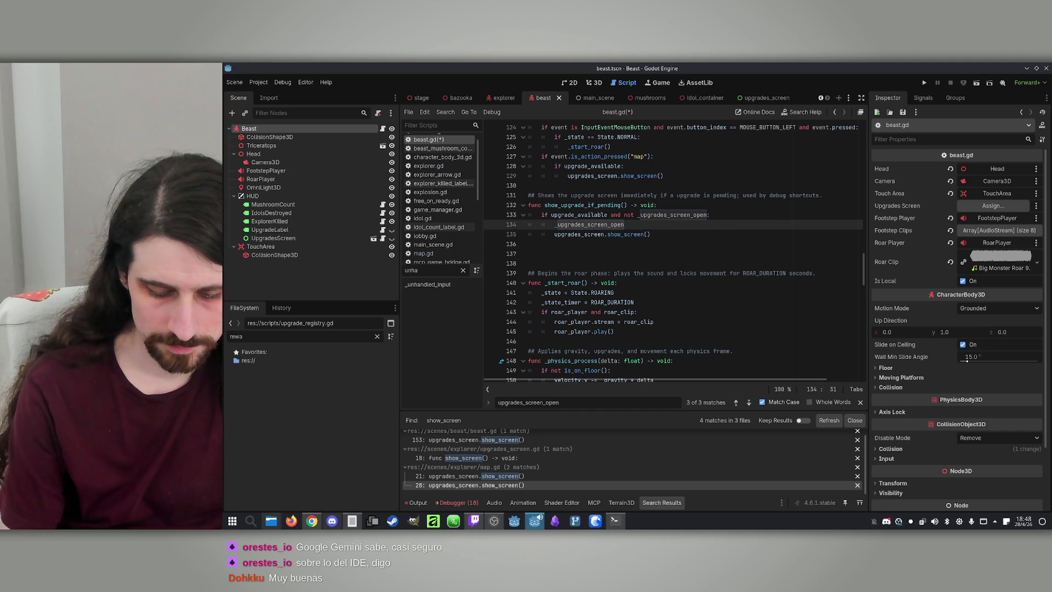
pyautogui.write('= true')
pyautogui.press('Escape')
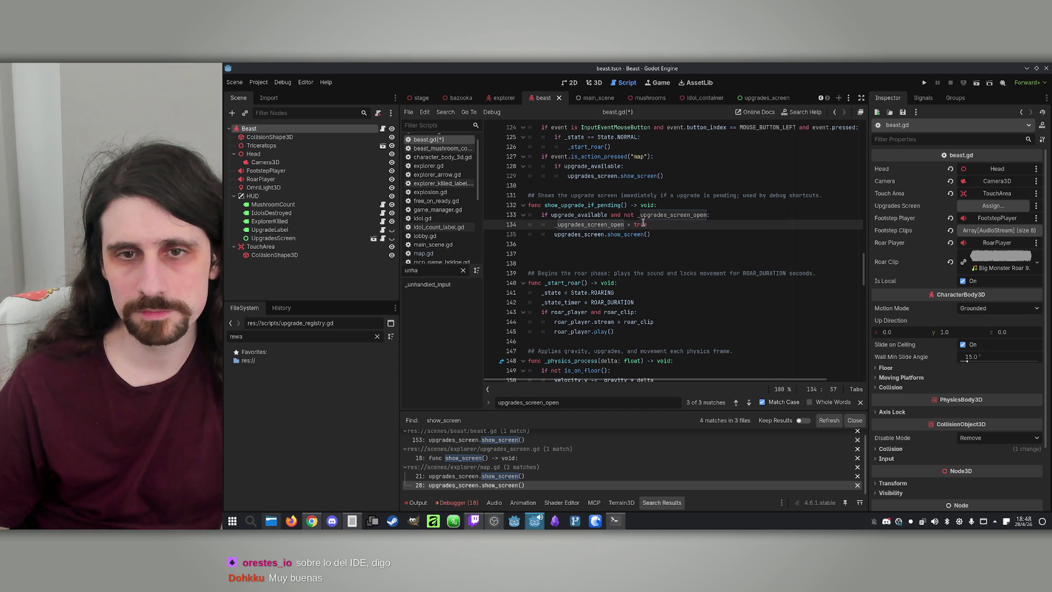
pyautogui.doubleClick(674, 215)
pyautogui.scroll(8, 699, 245)
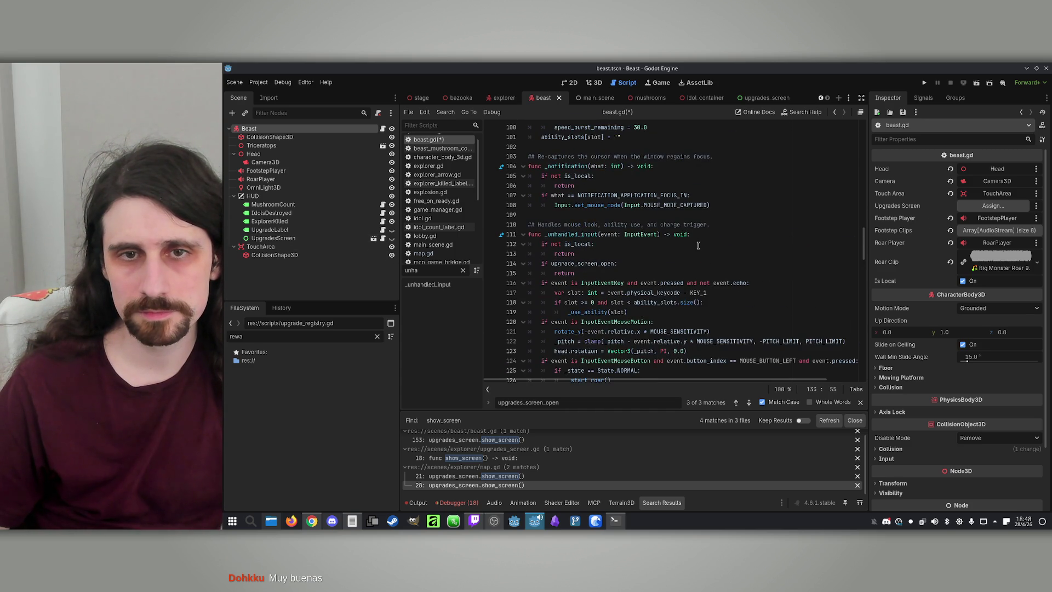
pyautogui.scroll(13, 637, 251)
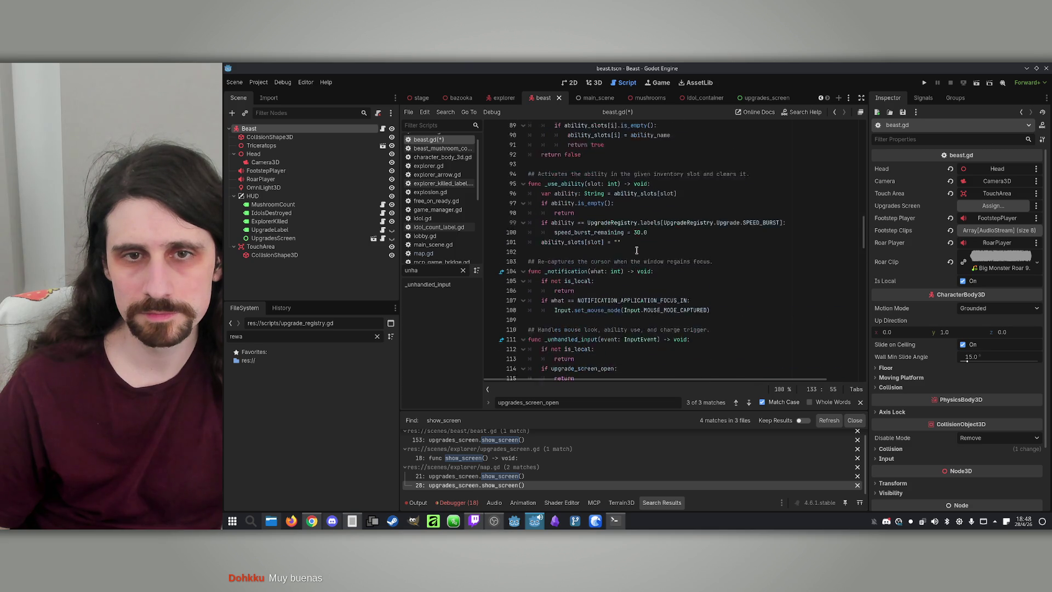
pyautogui.scroll(10, 637, 250)
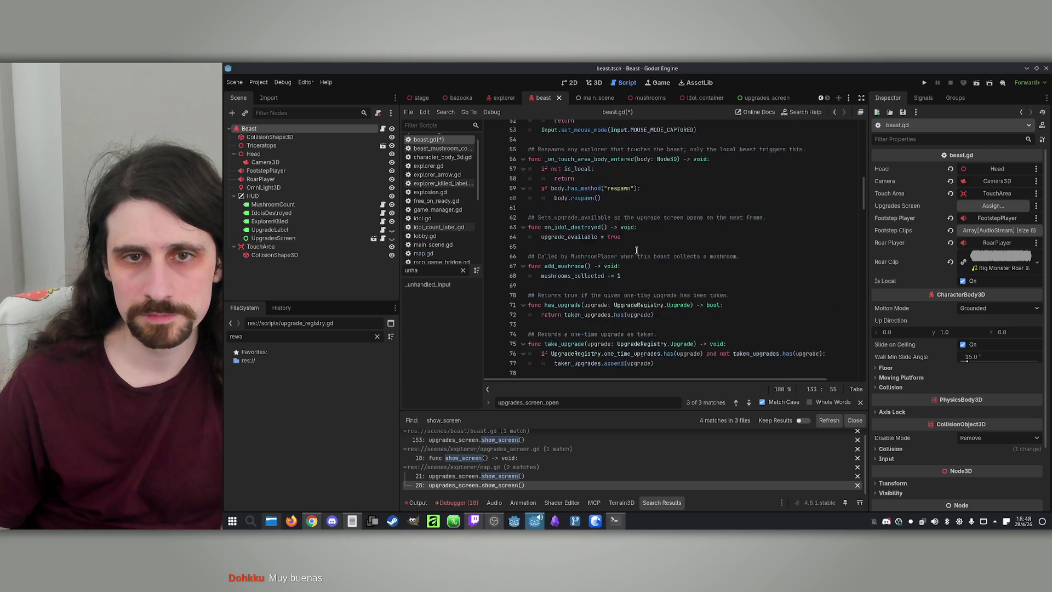
pyautogui.scroll(-13, 637, 250)
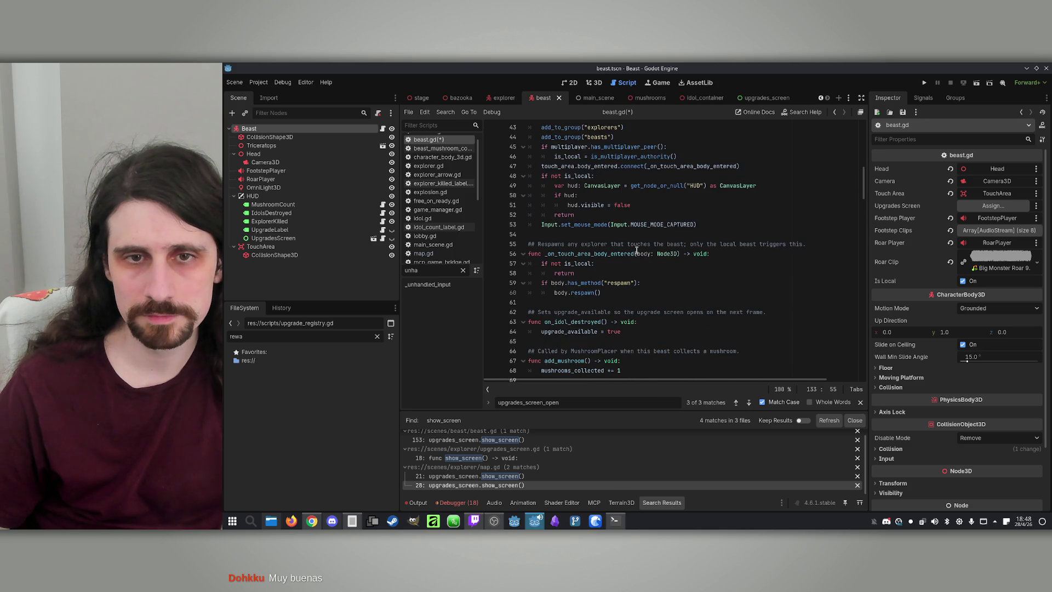
pyautogui.scroll(-18, 633, 253)
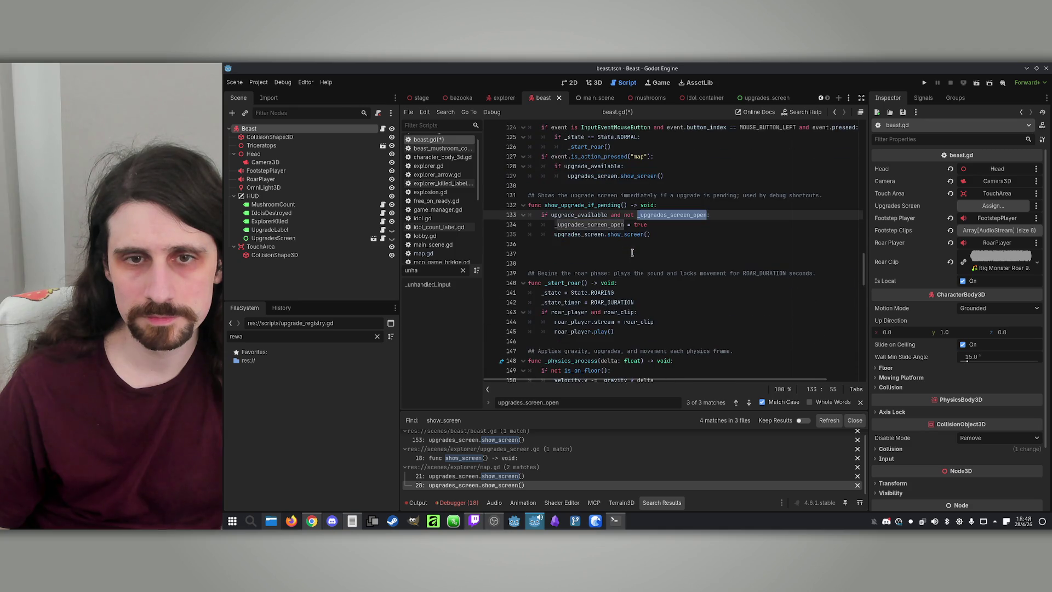
pyautogui.scroll(-6, 632, 253)
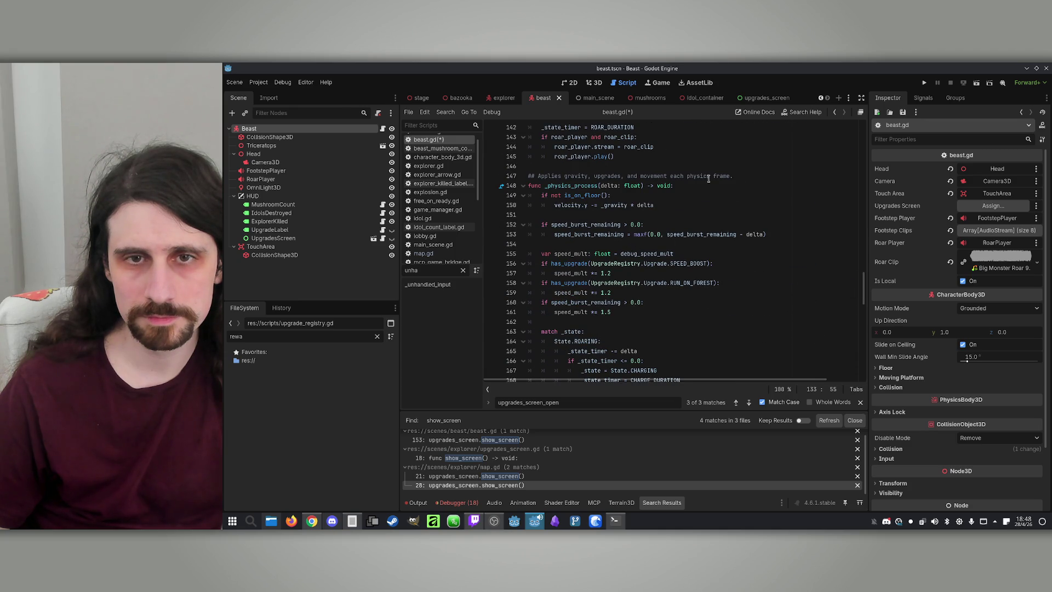
pyautogui.scroll(-2, 702, 186)
pyautogui.click(689, 197)
pyautogui.press('Up')
pyautogui.press('Up')
pyautogui.press('Up')
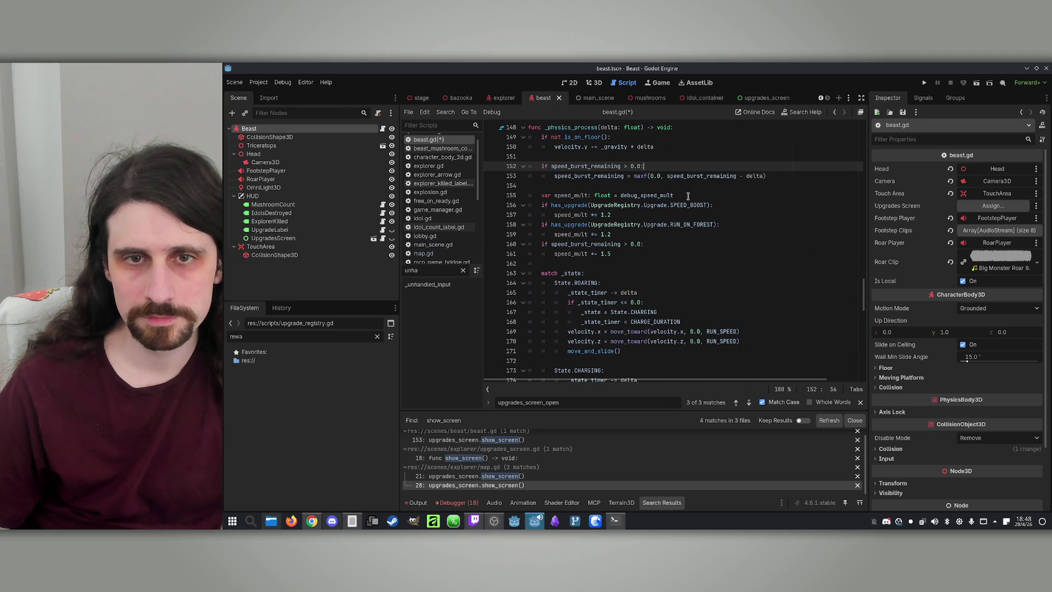
pyautogui.click(639, 186)
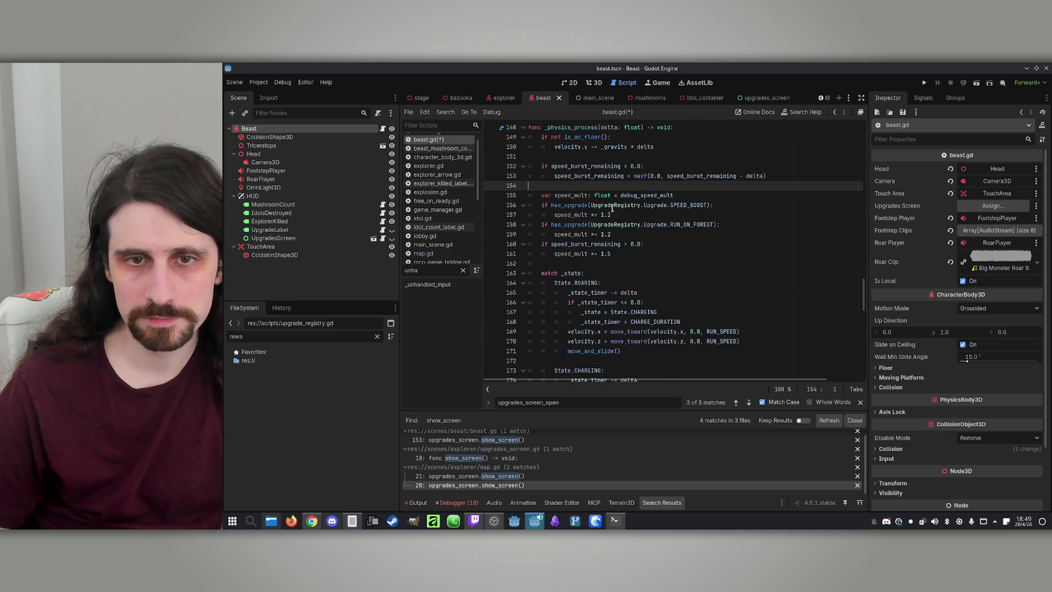
pyautogui.click(590, 261)
pyautogui.scroll(-5, 589, 261)
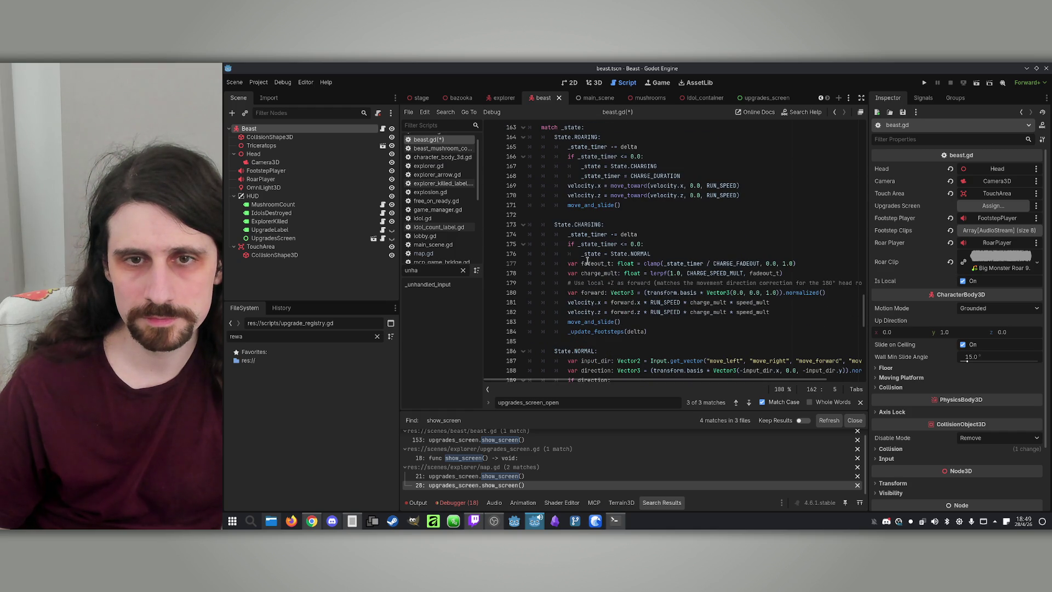
pyautogui.scroll(-3, 603, 247)
pyautogui.scroll(-4, 618, 235)
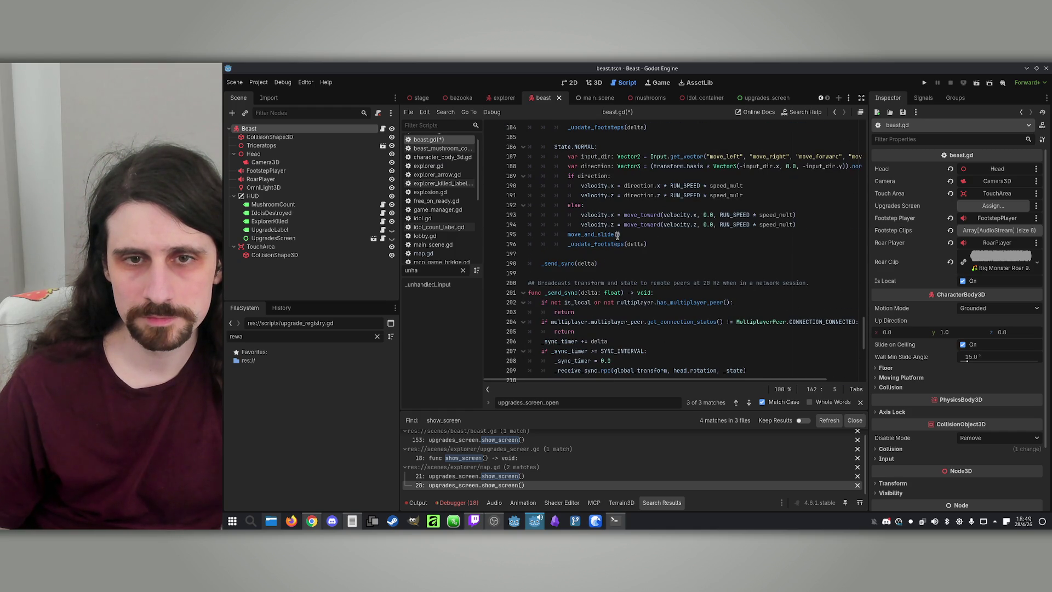
pyautogui.scroll(-5, 613, 238)
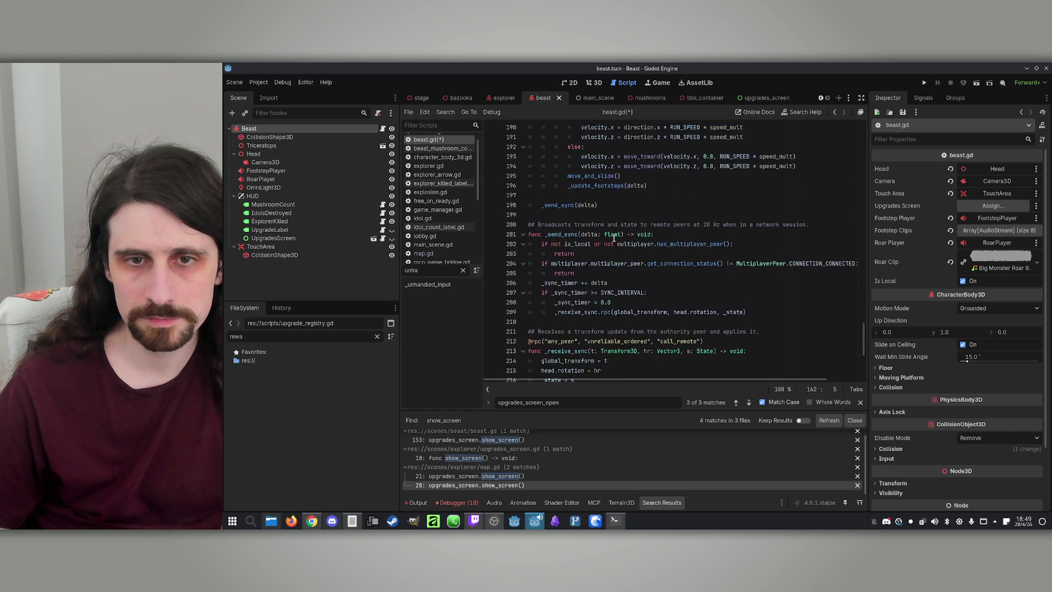
pyautogui.scroll(-4, 613, 237)
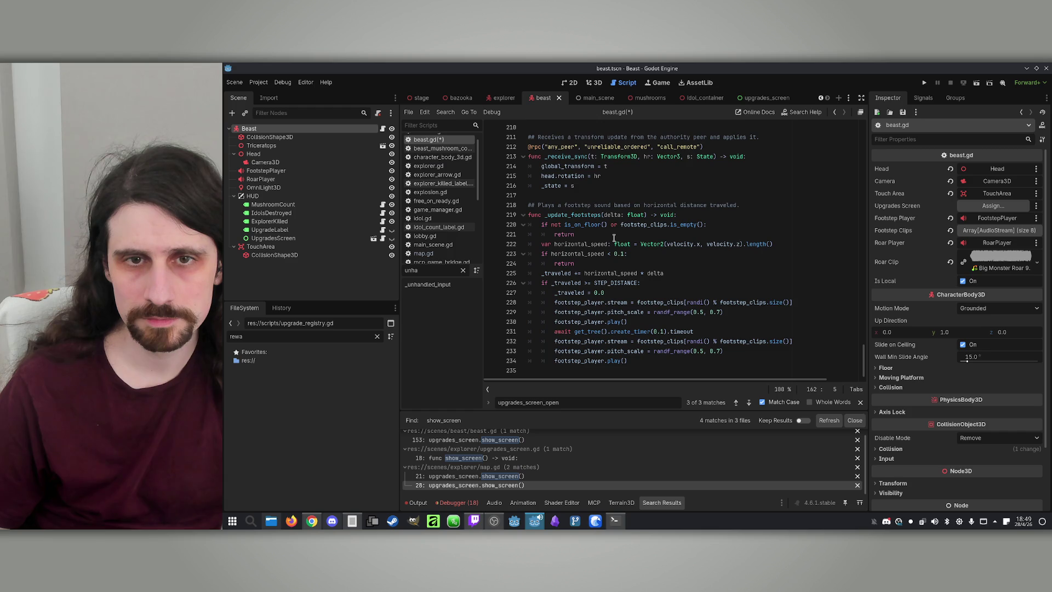
pyautogui.scroll(16, 613, 237)
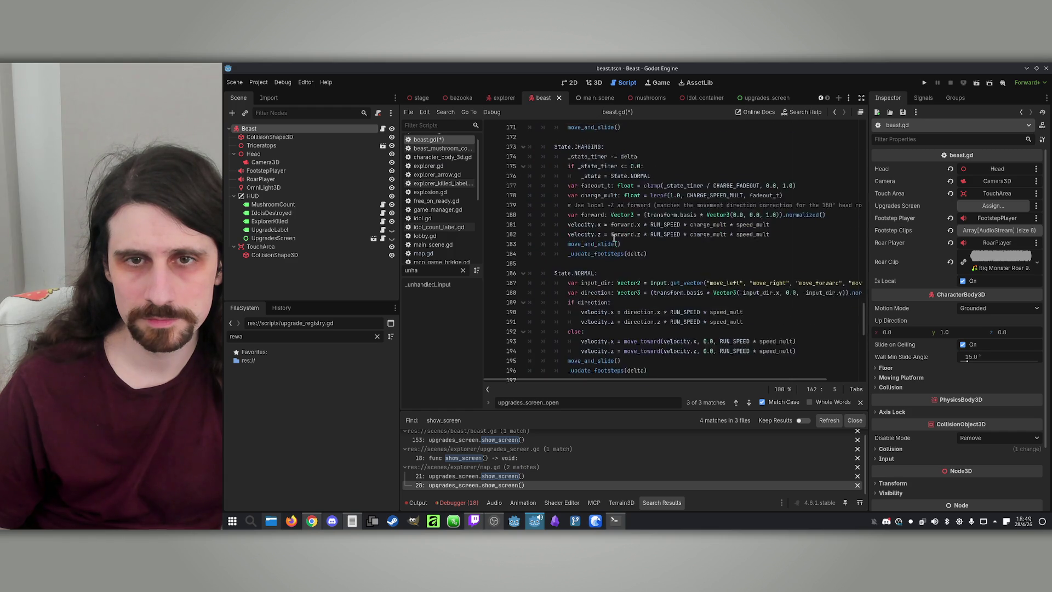
pyautogui.scroll(-1, 614, 237)
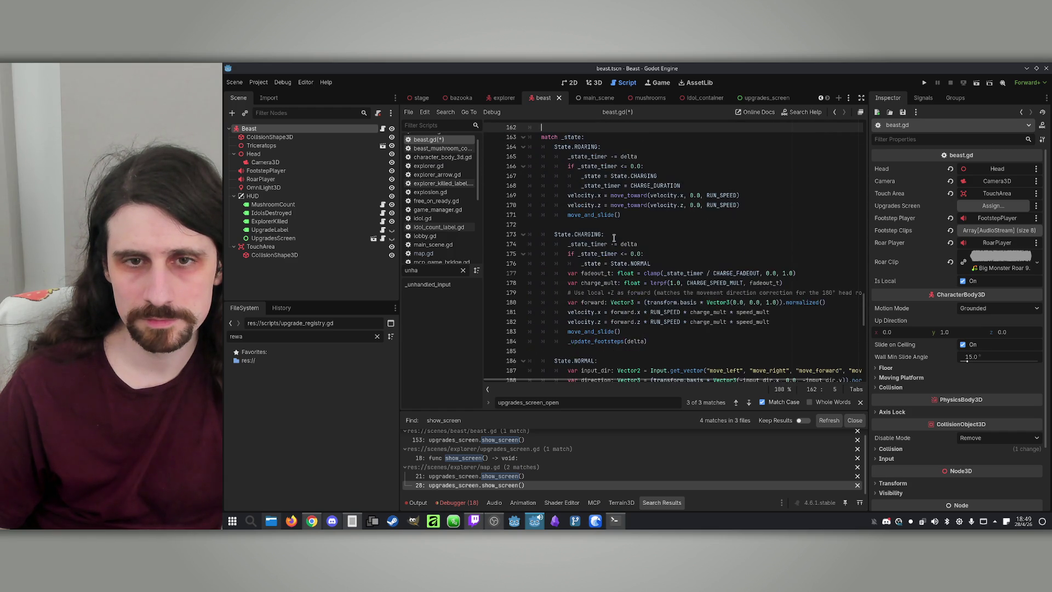
pyautogui.scroll(6, 614, 238)
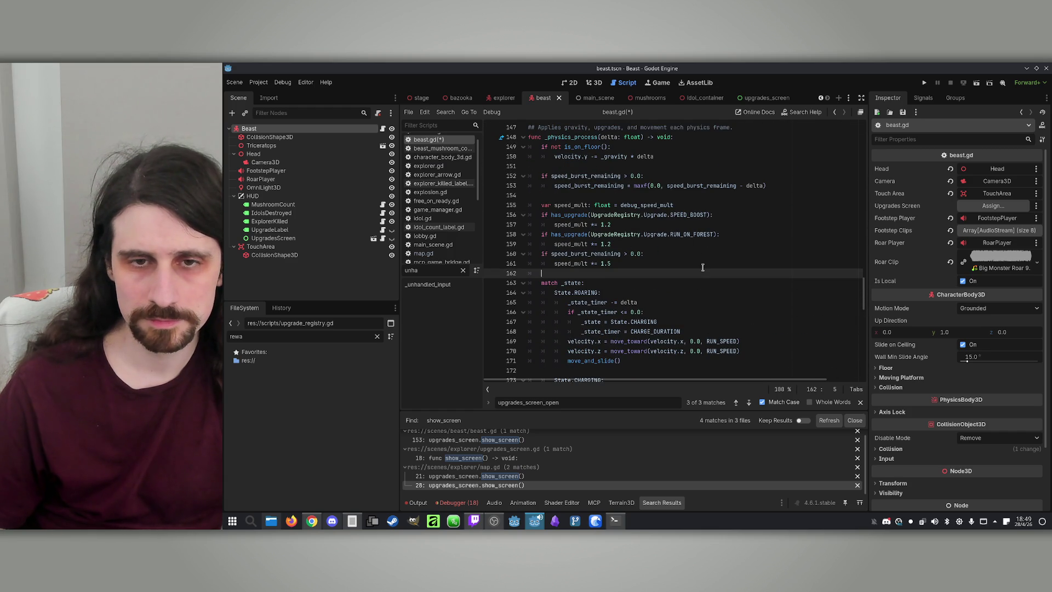
pyautogui.scroll(-6, 703, 267)
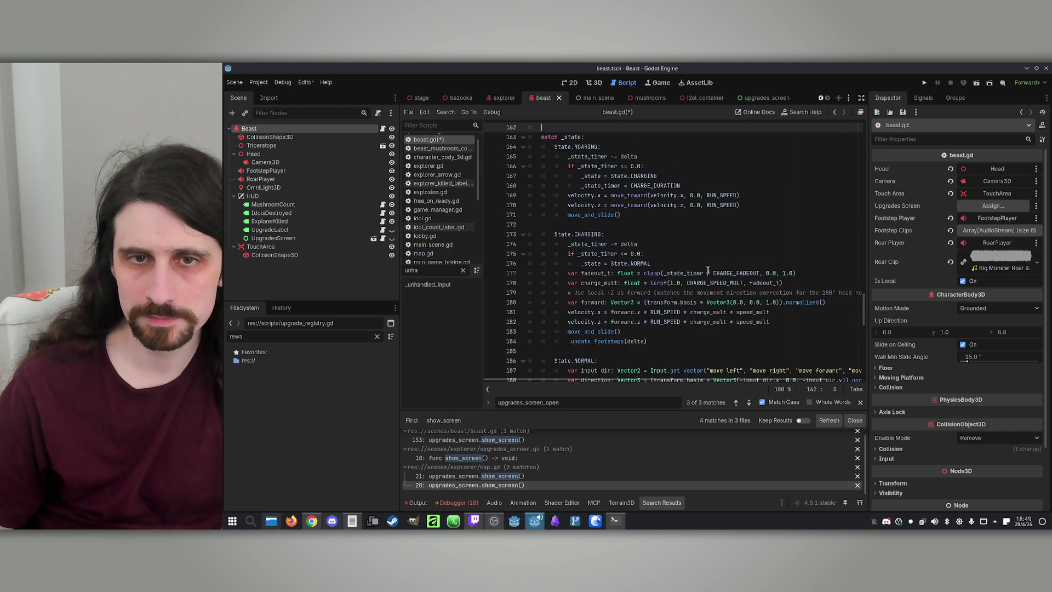
pyautogui.scroll(-4, 709, 270)
pyautogui.scroll(7, 708, 269)
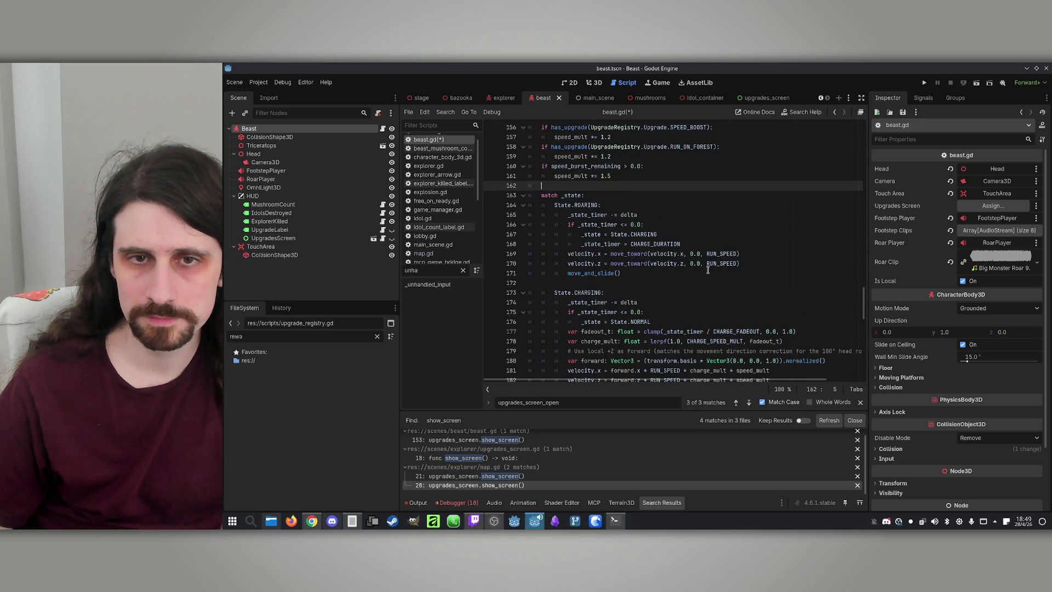
pyautogui.press('Down')
pyautogui.press('Down')
pyautogui.press('Up')
pyautogui.write('if ')
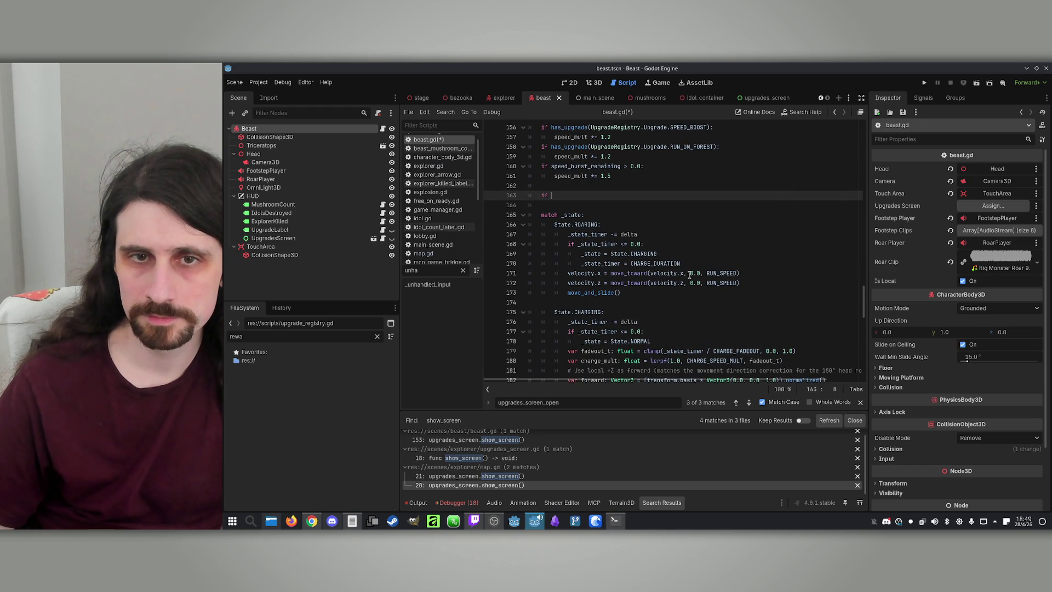
pyautogui.write('_upgrades_screen_open')
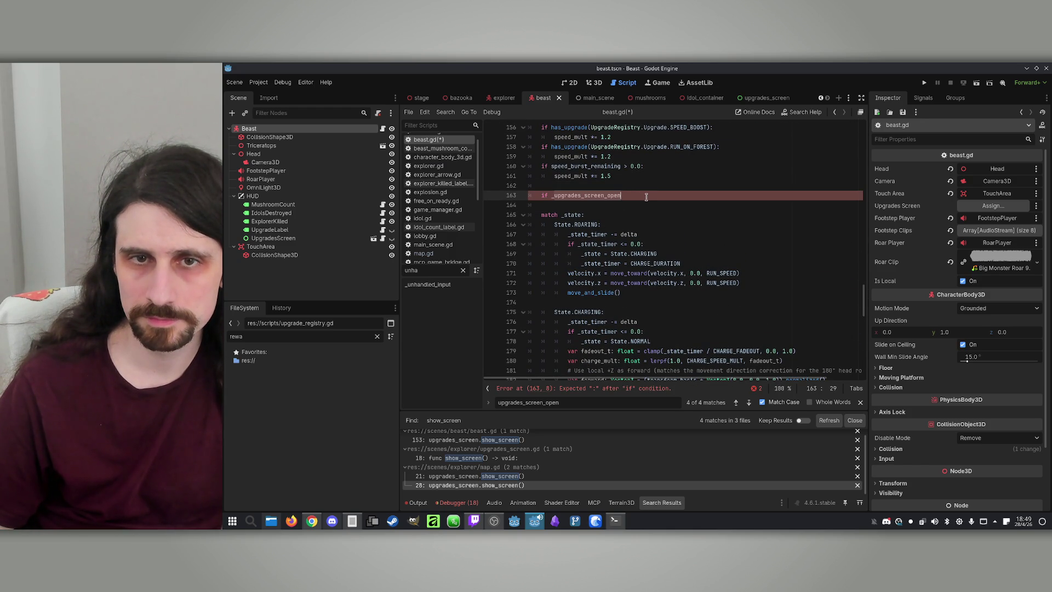
pyautogui.write(':')
pyautogui.press('Return')
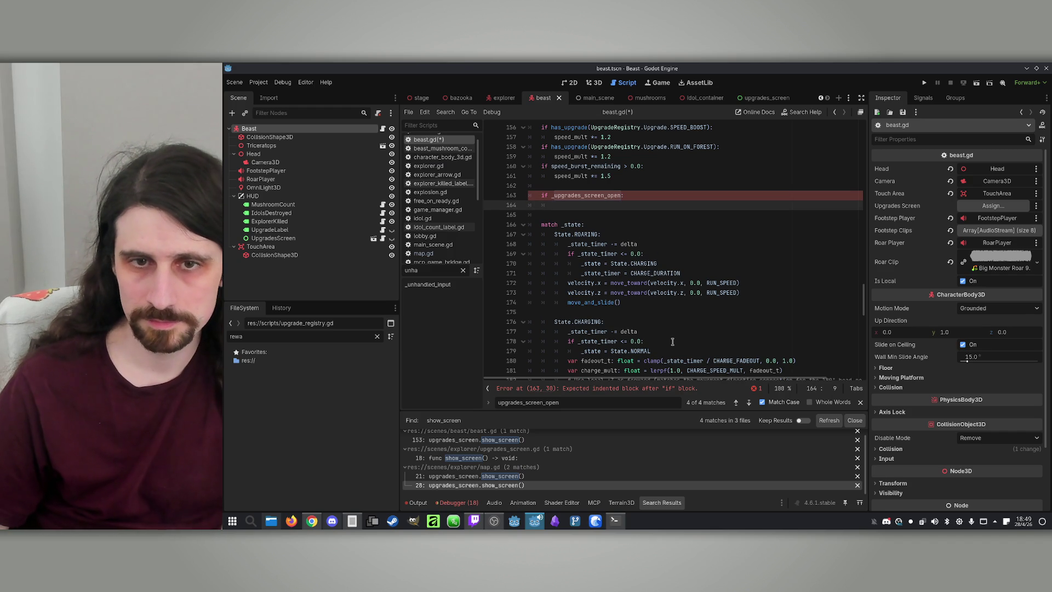
pyautogui.moveTo(632, 309); pyautogui.dragTo(565, 307)
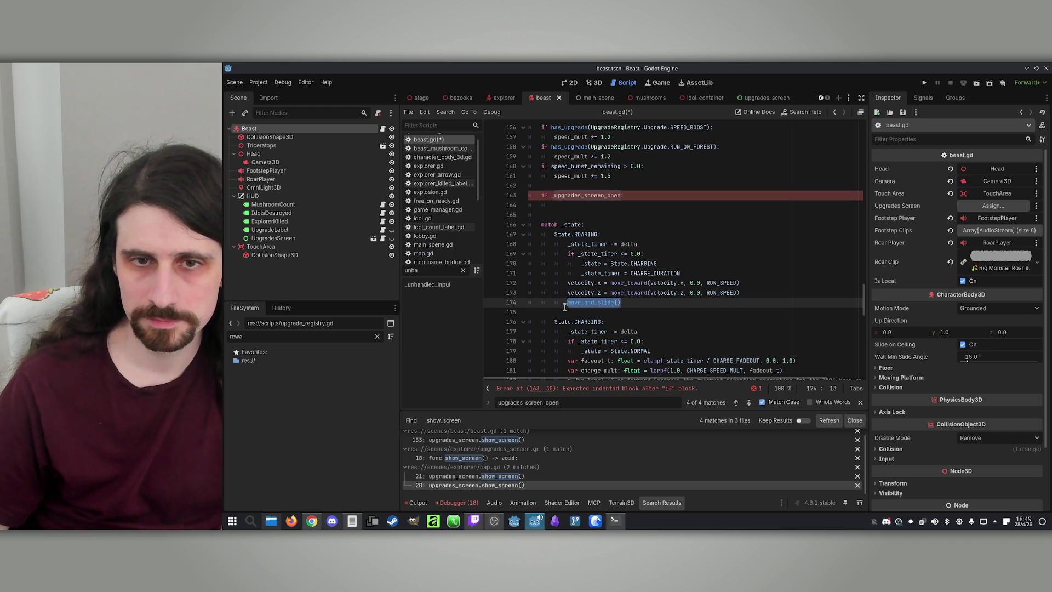
pyautogui.hotkey('ctrl', 'c')
pyautogui.click(577, 205)
pyautogui.hotkey('ctrl', 'v')
pyautogui.press('Return')
pyautogui.write('return')
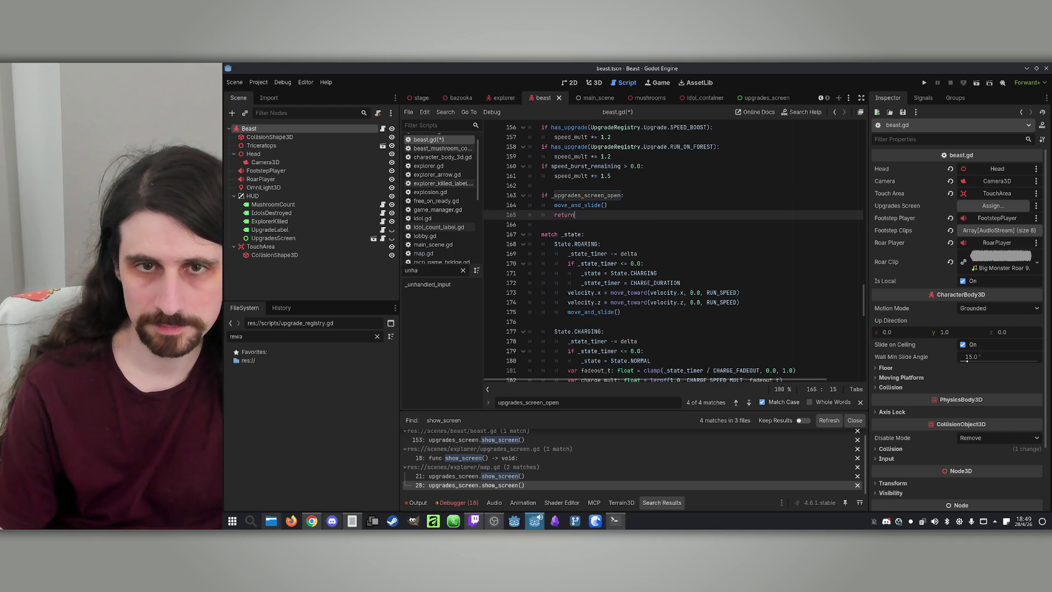
pyautogui.doubleClick(594, 195)
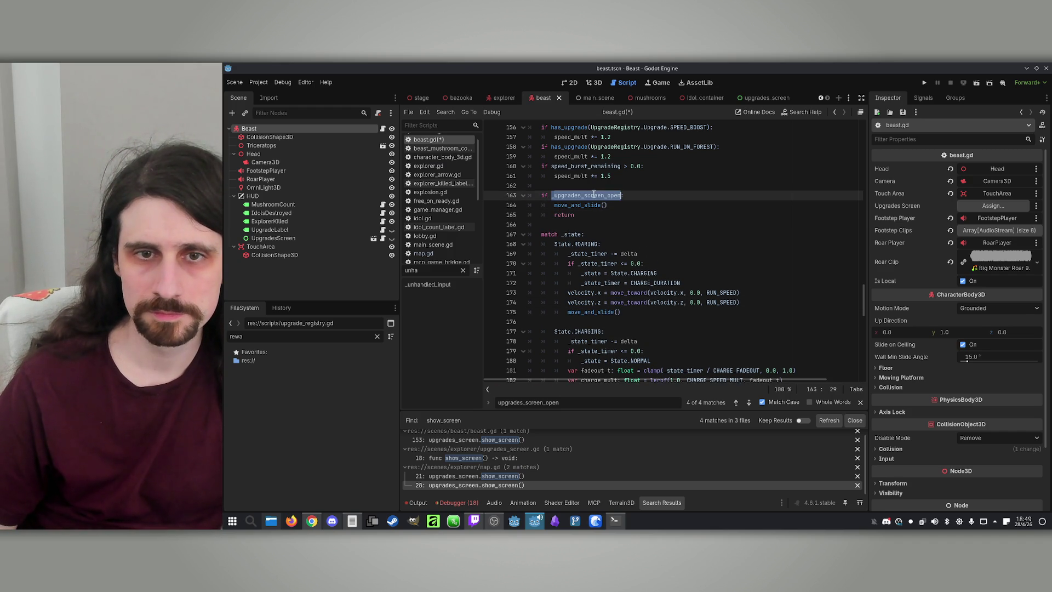
pyautogui.click(651, 215)
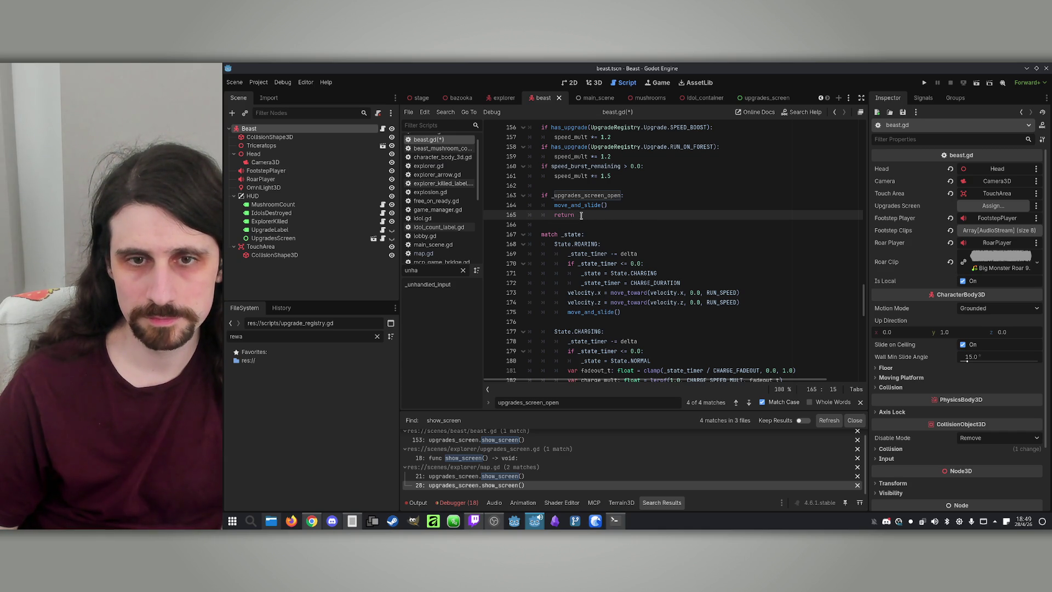
pyautogui.doubleClick(591, 196)
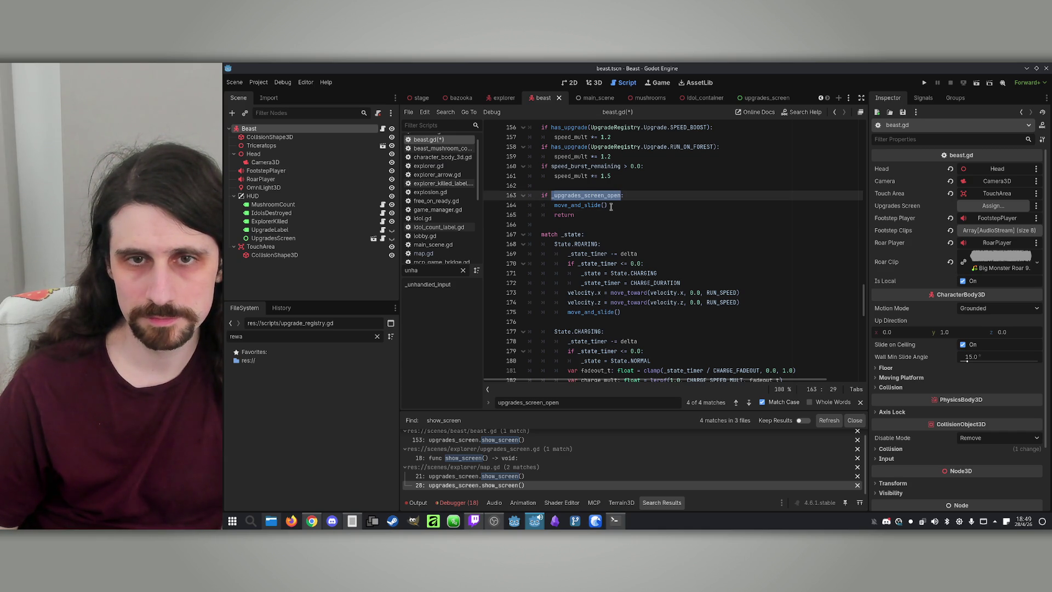
pyautogui.moveTo(576, 215); pyautogui.dragTo(529, 205)
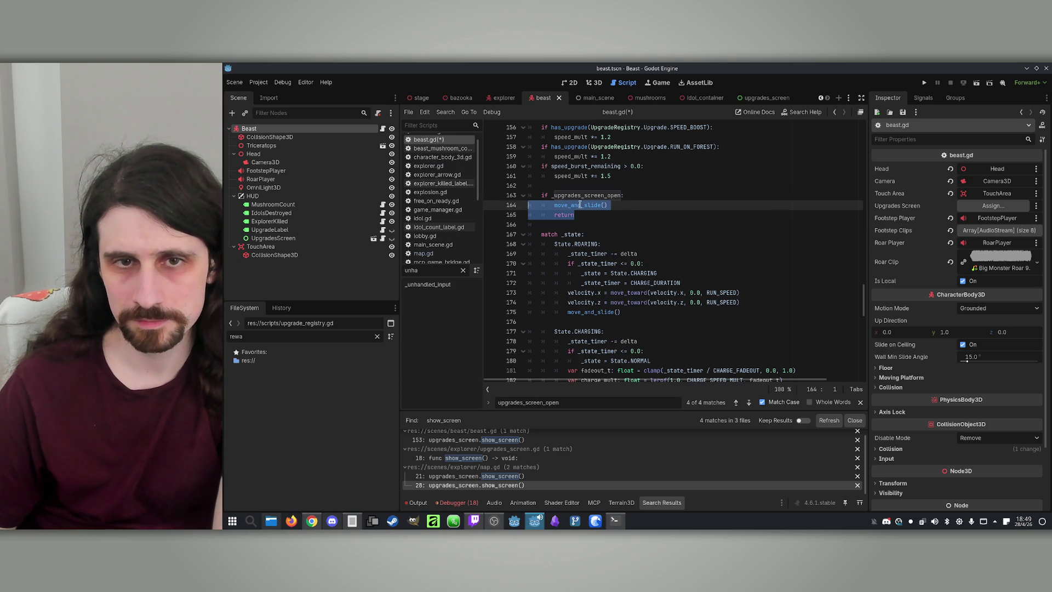
pyautogui.hotkey('shift', 'Up')
pyautogui.press('BackSpace')
pyautogui.press('BackSpace')
pyautogui.press('BackSpace')
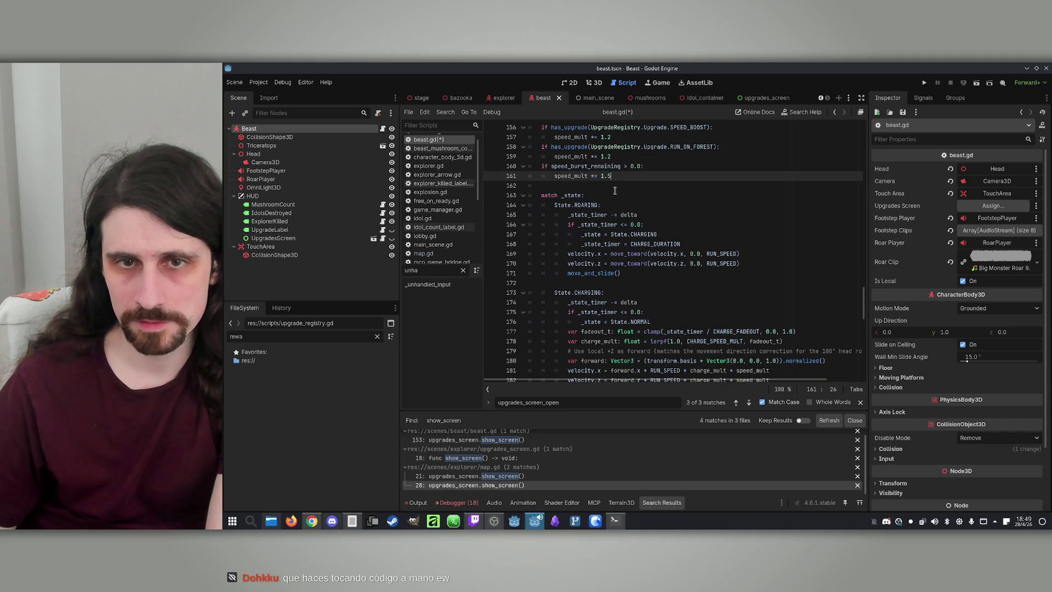
# Start an _upgrades_screen_open check under State.CHARGING, then back it out.
pyautogui.scroll(-1, 619, 219)
pyautogui.click(633, 264)
pyautogui.scroll(-2, 647, 265)
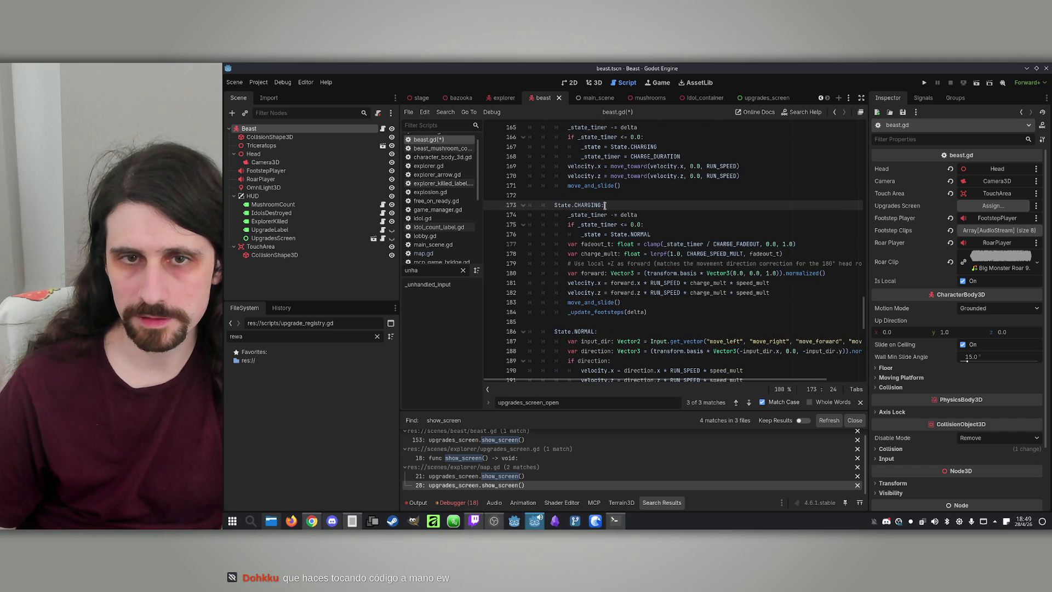
pyautogui.press('Return')
pyautogui.write('if _upgrades_screen_open')
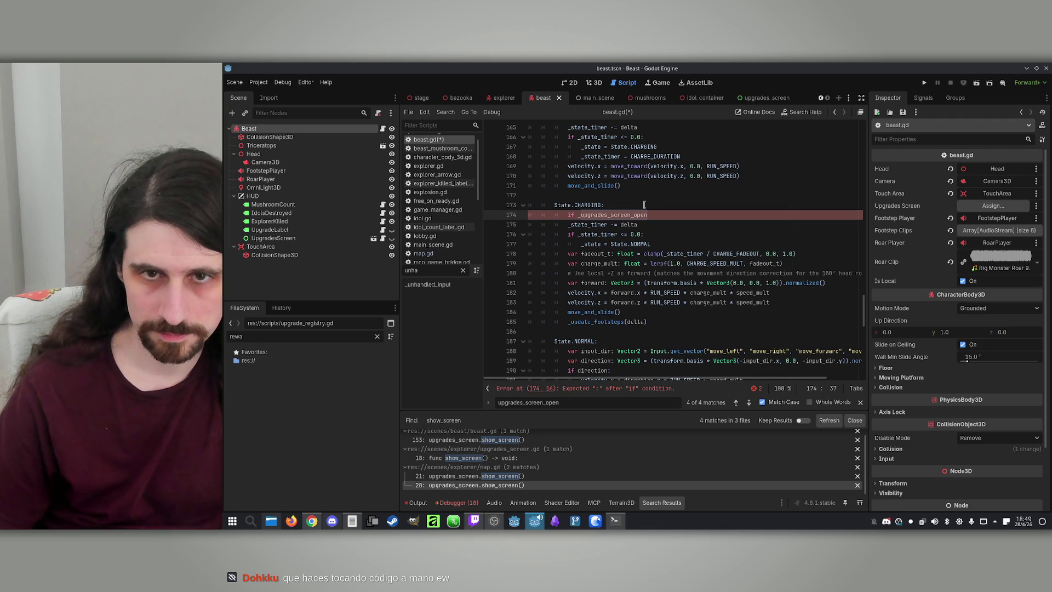
pyautogui.press('BackSpace')
pyautogui.press('BackSpace')
pyautogui.press('BackSpace')
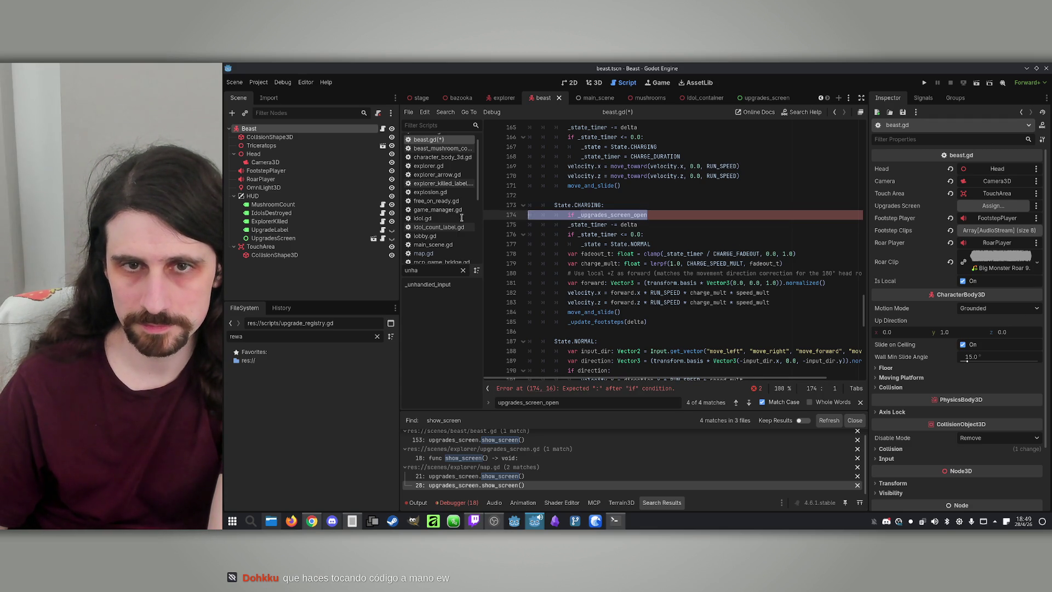
pyautogui.scroll(-2, 611, 271)
# Add an 'if _upgrades_screen_open:' condition under State.NORMAL.
pyautogui.click(611, 272)
pyautogui.scroll(-4, 612, 271)
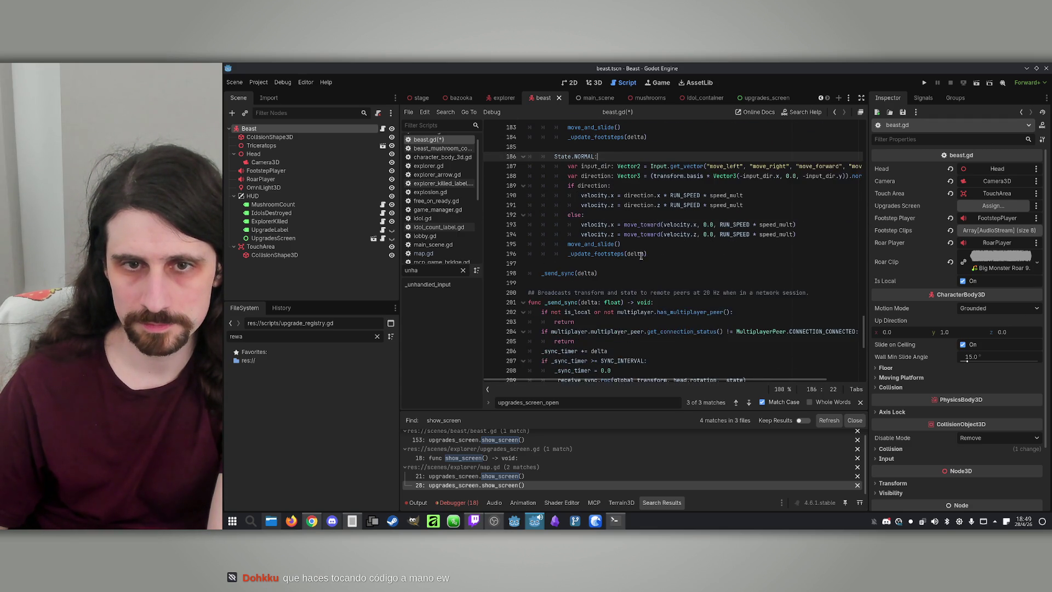
pyautogui.press('Return')
pyautogui.write('_upgrades_screen_open')
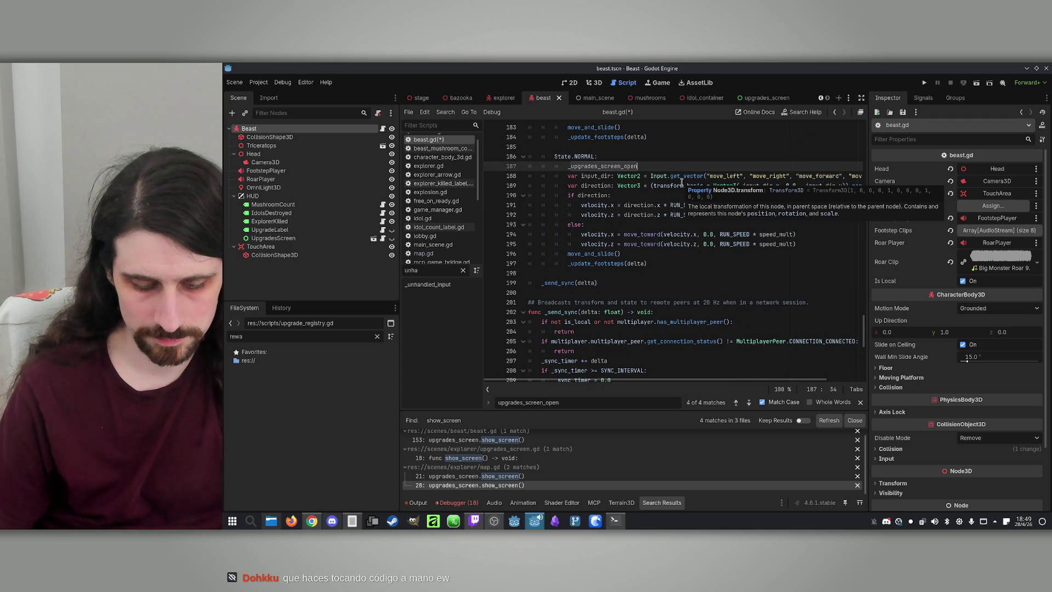
pyautogui.hotkey('ctrl', 'BackSpace')
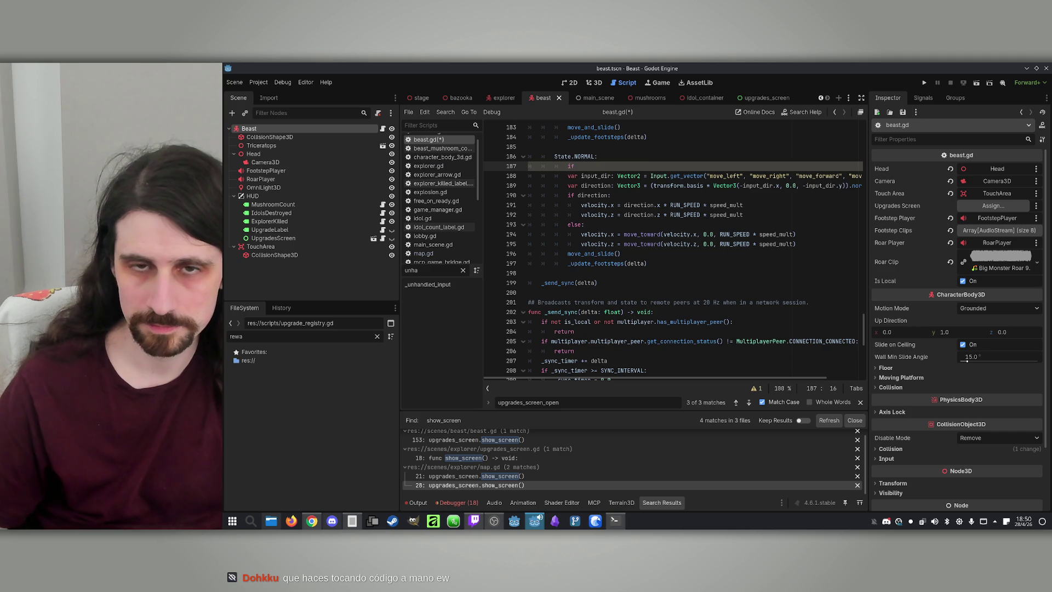
pyautogui.write('_upgrades_screen_open:')
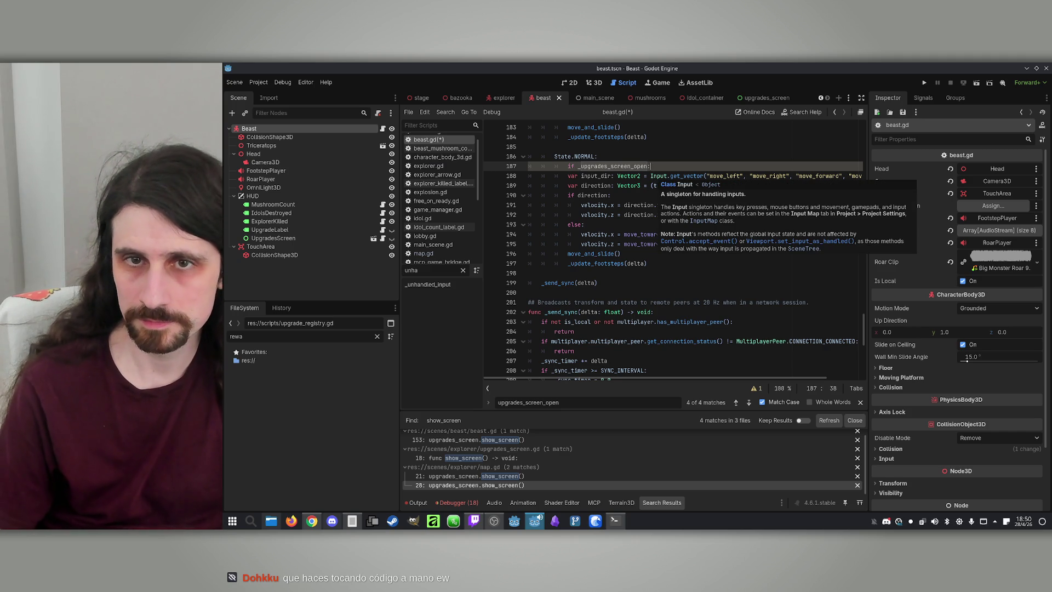
pyautogui.press('Return')
# Give the condition a move_and_slide() call and an early return, then save beast.gd.
pyautogui.moveTo(621, 264); pyautogui.dragTo(566, 265)
pyautogui.hotkey('ctrl', 'c')
pyautogui.click(608, 177)
pyautogui.hotkey('ctrl', 'v')
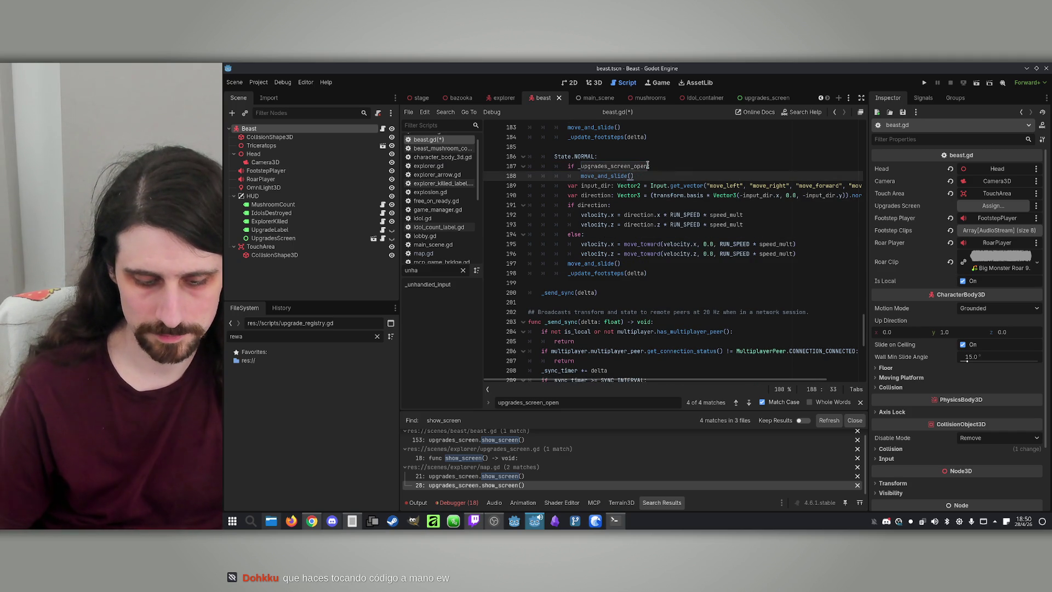
pyautogui.press('Return')
pyautogui.write('return')
pyautogui.press('Return')
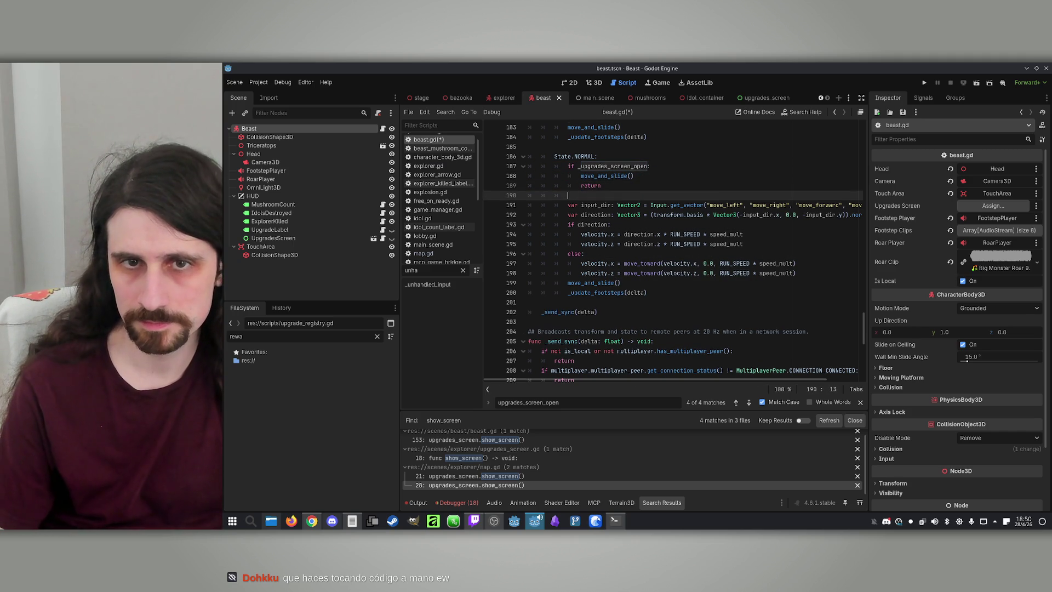
pyautogui.hotkey('ctrl', 's')
pyautogui.doubleClick(648, 165)
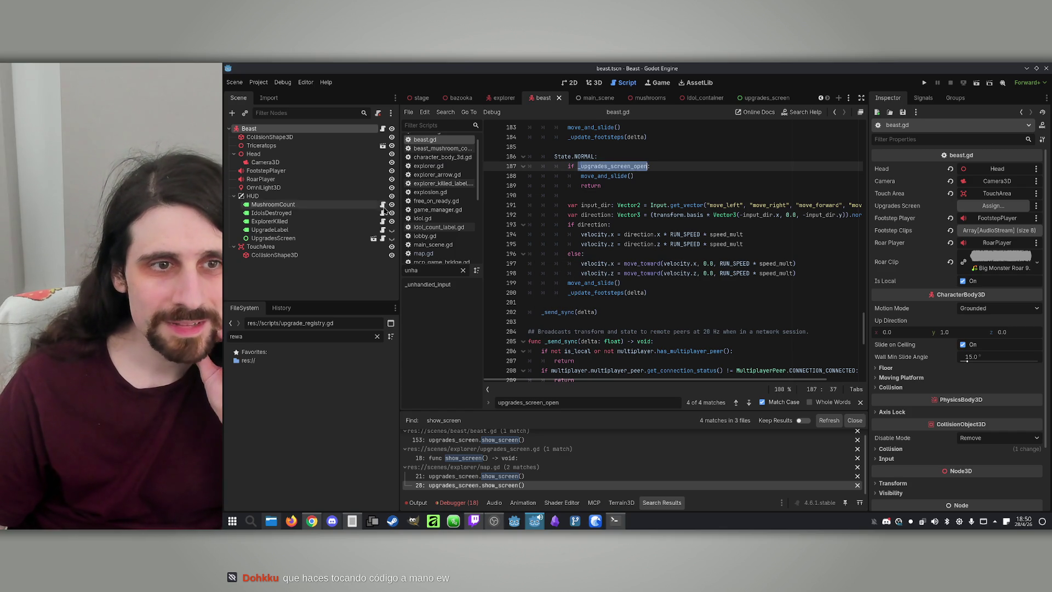
# Open the UpgradesScreen node's script, upgrades_screen.gd.
pyautogui.click(376, 240)
pyautogui.click(373, 239)
pyautogui.scroll(-5, 650, 236)
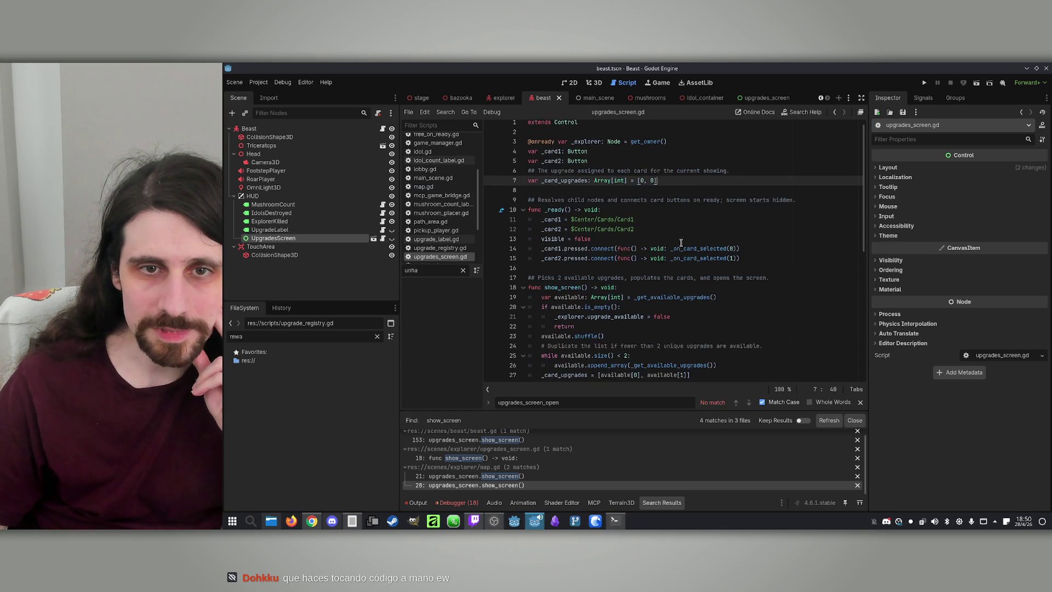
pyautogui.scroll(-2, 650, 236)
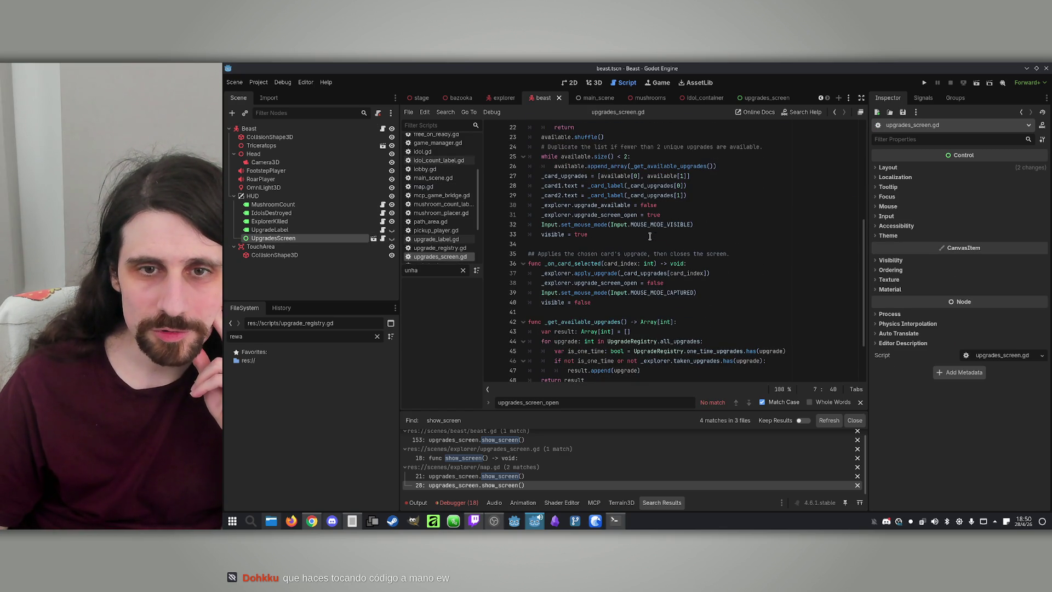
# Add a blank line after 'visible = false' at the end of _on_card_selected.
pyautogui.doubleClick(583, 265)
pyautogui.scroll(-1, 600, 279)
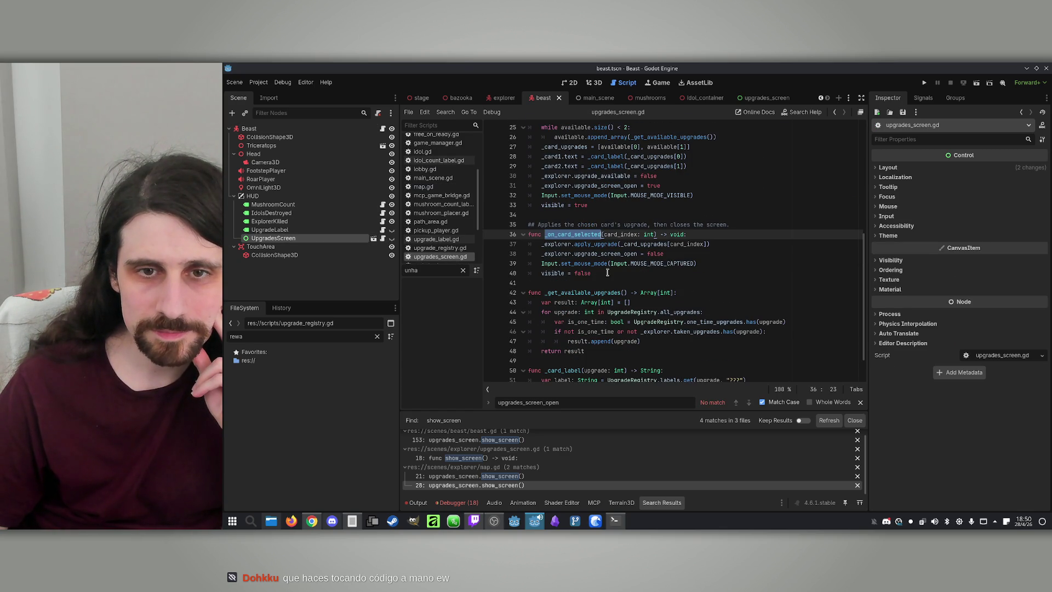
pyautogui.click(607, 272)
pyautogui.press('Return')
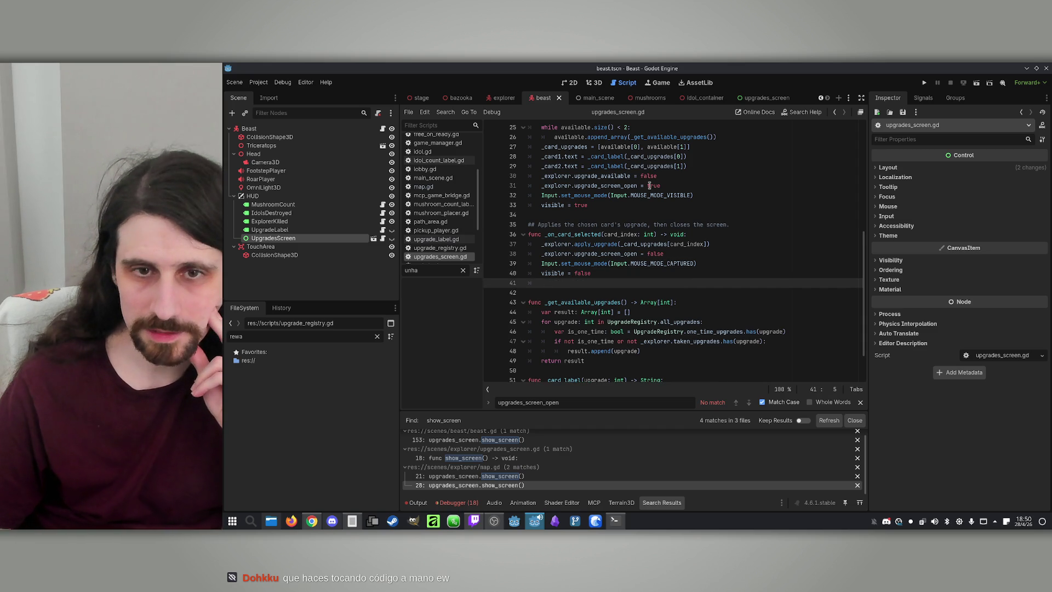
pyautogui.scroll(8, 732, 187)
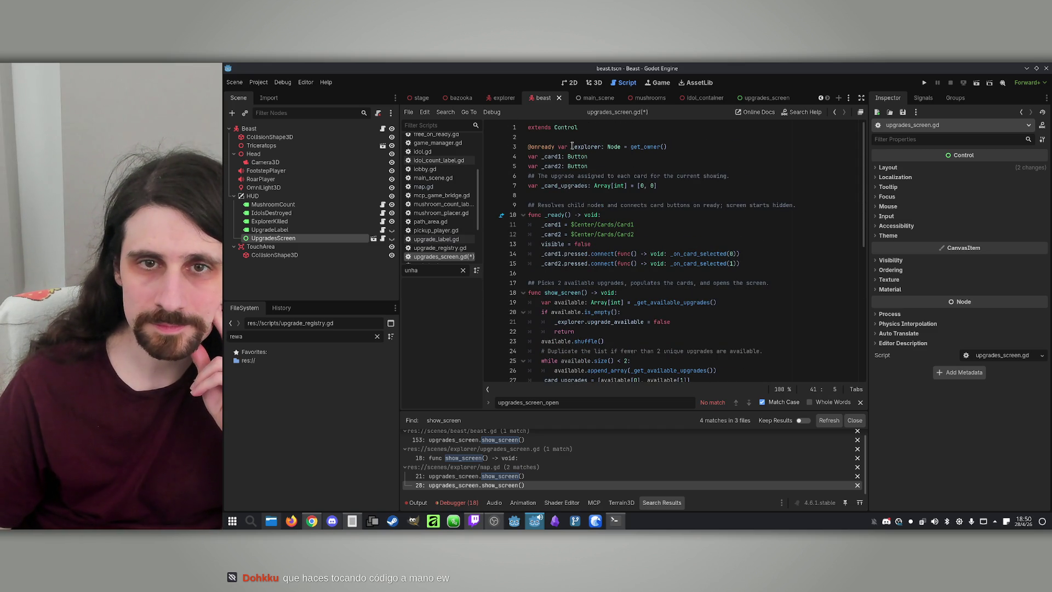
# Rename explorer on line 3 to _explorer and check its other occurrences.
pyautogui.click(573, 147)
pyautogui.write('_')
pyautogui.click(588, 147)
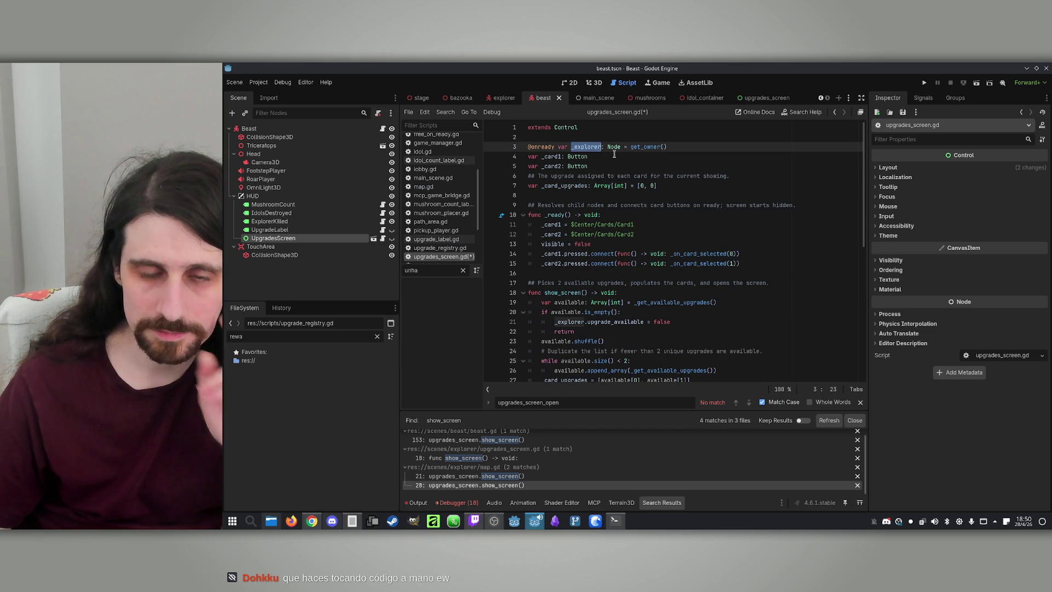
pyautogui.scroll(-7, 752, 173)
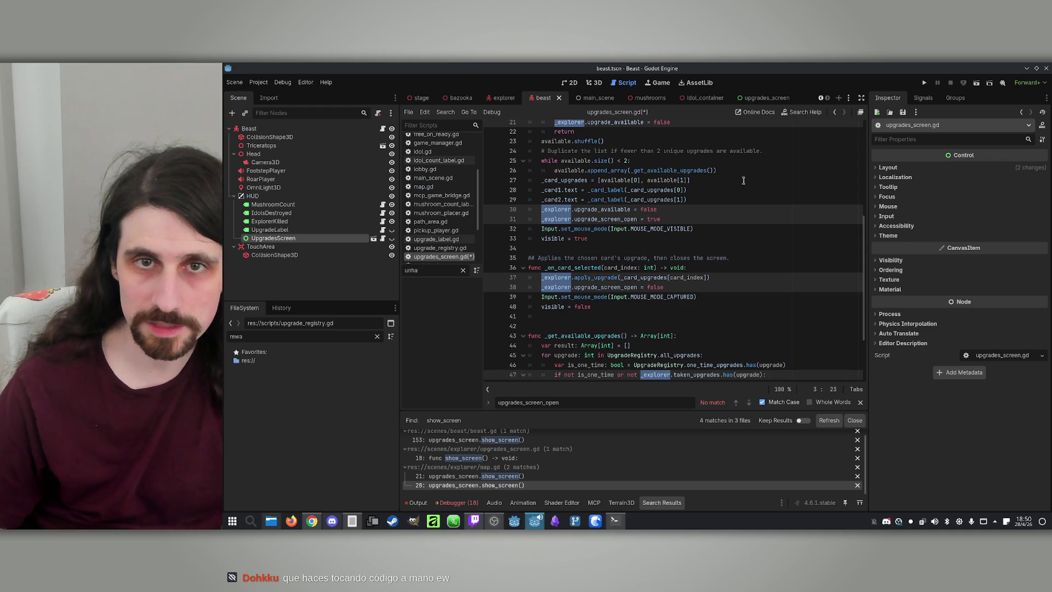
pyautogui.scroll(7, 741, 173)
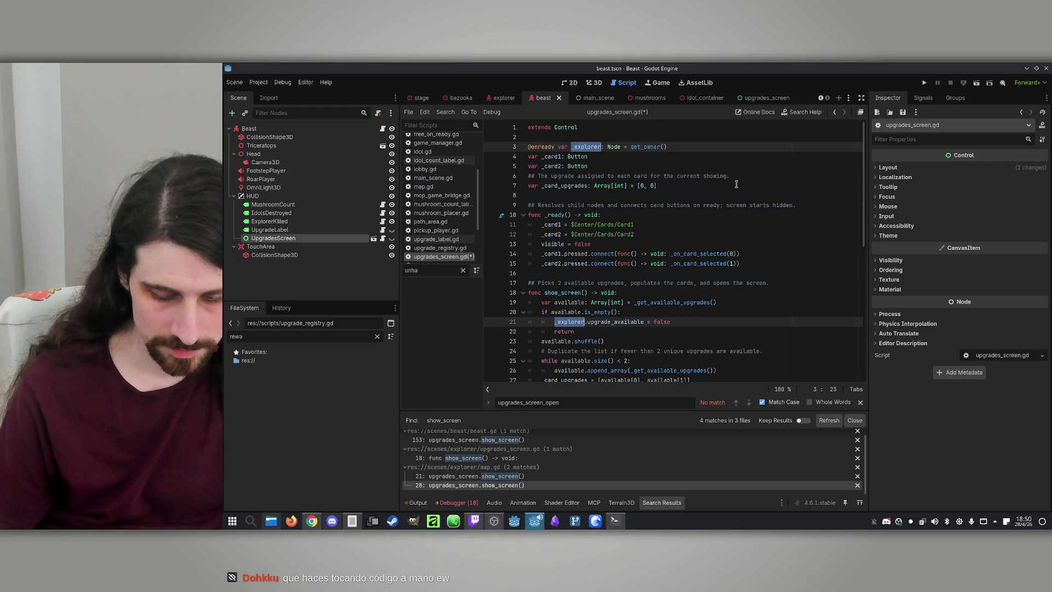
pyautogui.write('player')
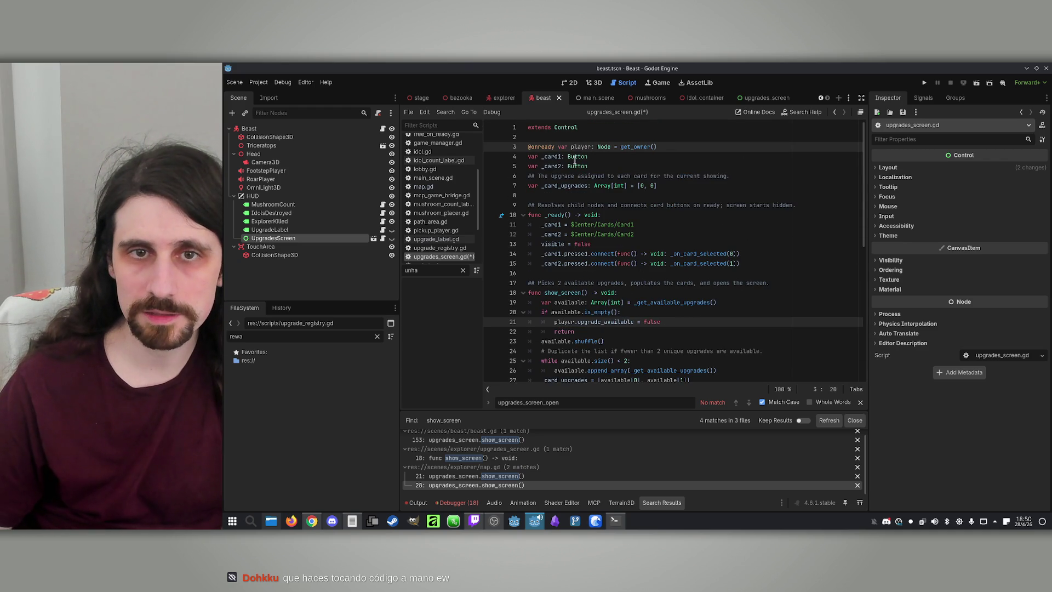
pyautogui.doubleClick(539, 147)
pyautogui.write('expor')
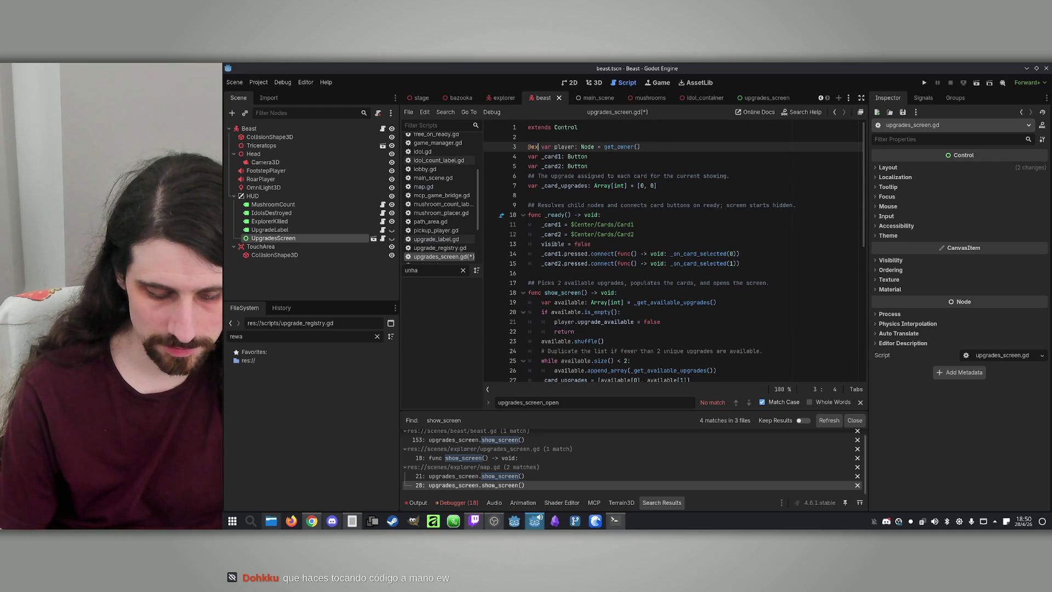
pyautogui.write('t')
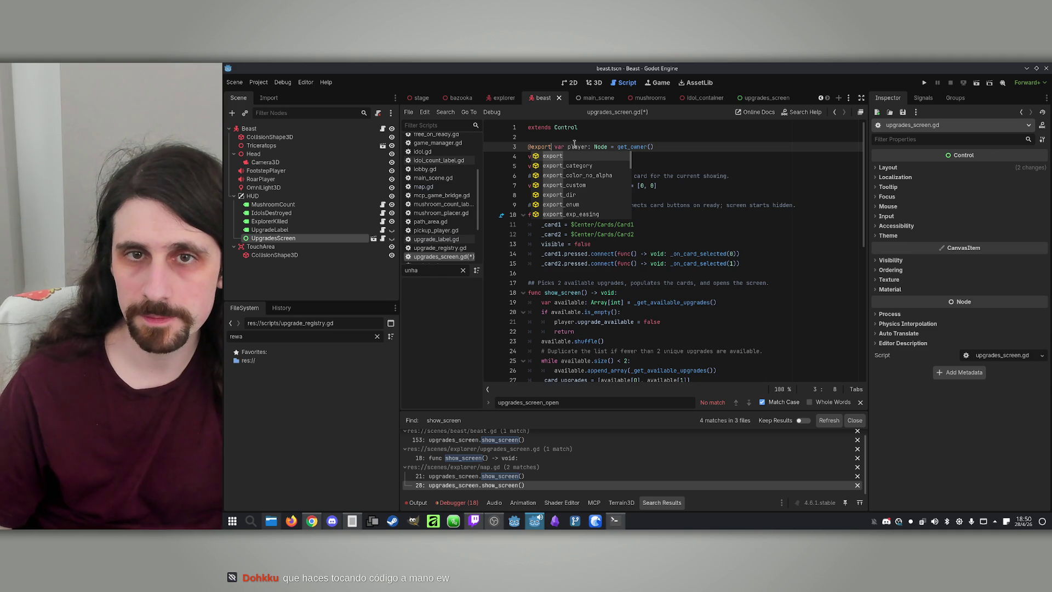
pyautogui.click(574, 146)
pyautogui.press('BackSpace')
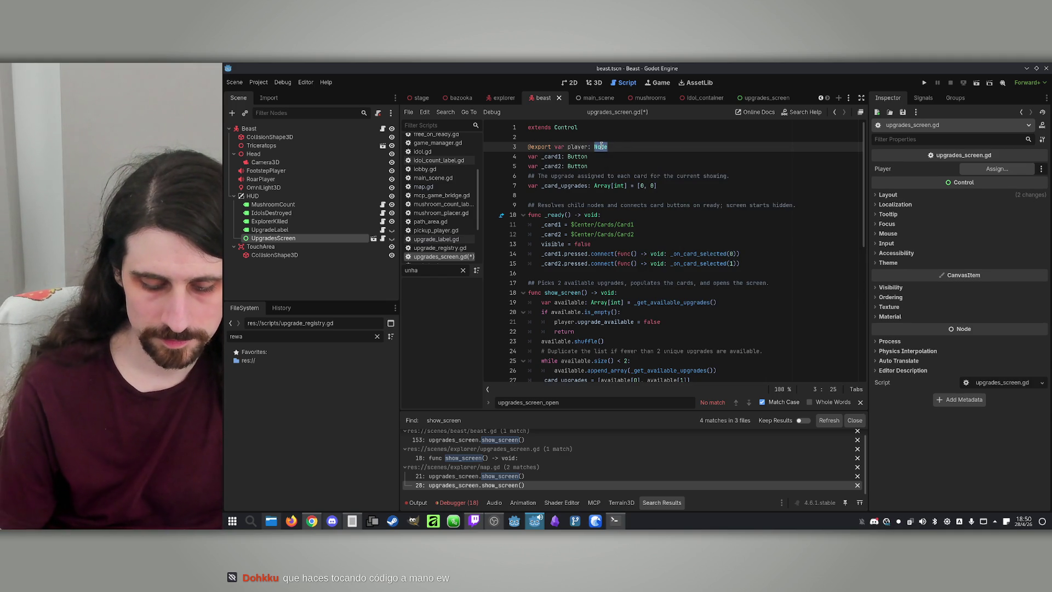
pyautogui.write('harac')
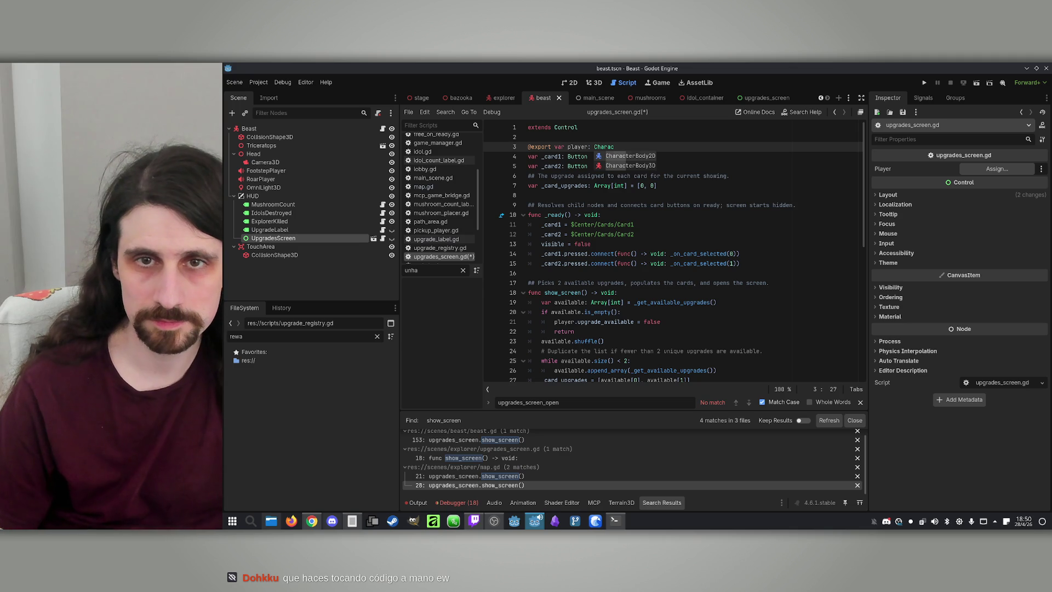
pyautogui.press('Return')
# Trace where player is used, down to the apply_upgrade call, then open beast.gd.
pyautogui.doubleClick(581, 147)
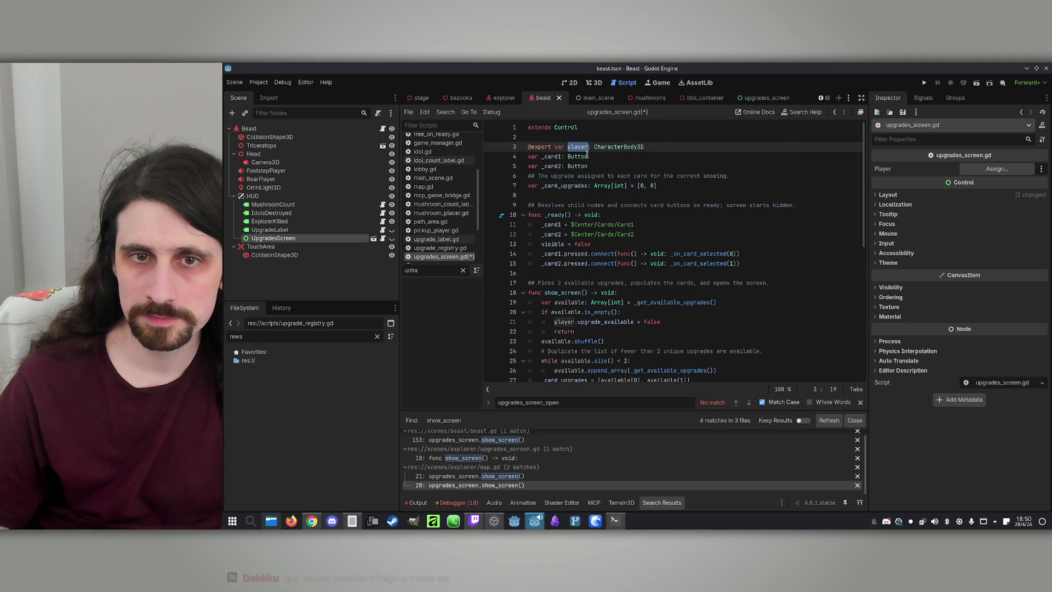
pyautogui.scroll(-8, 610, 289)
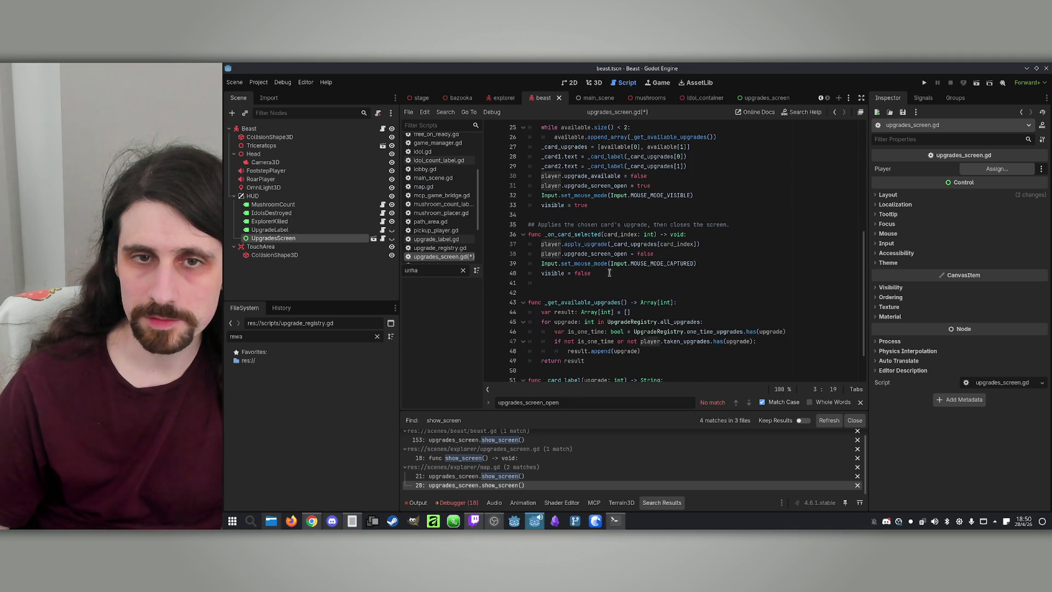
pyautogui.click(610, 273)
pyautogui.click(596, 244)
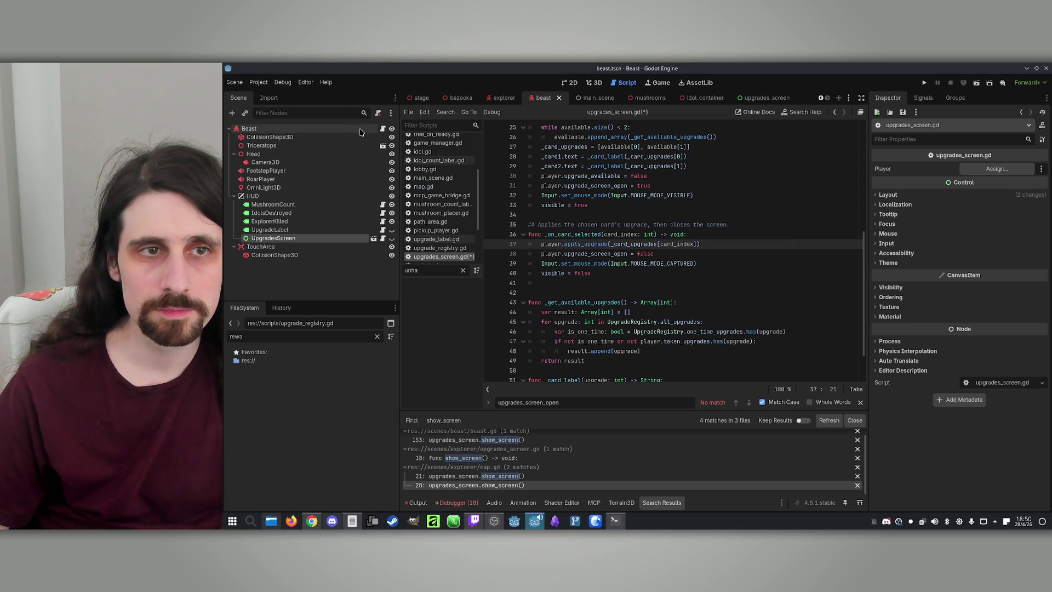
pyautogui.click(384, 128)
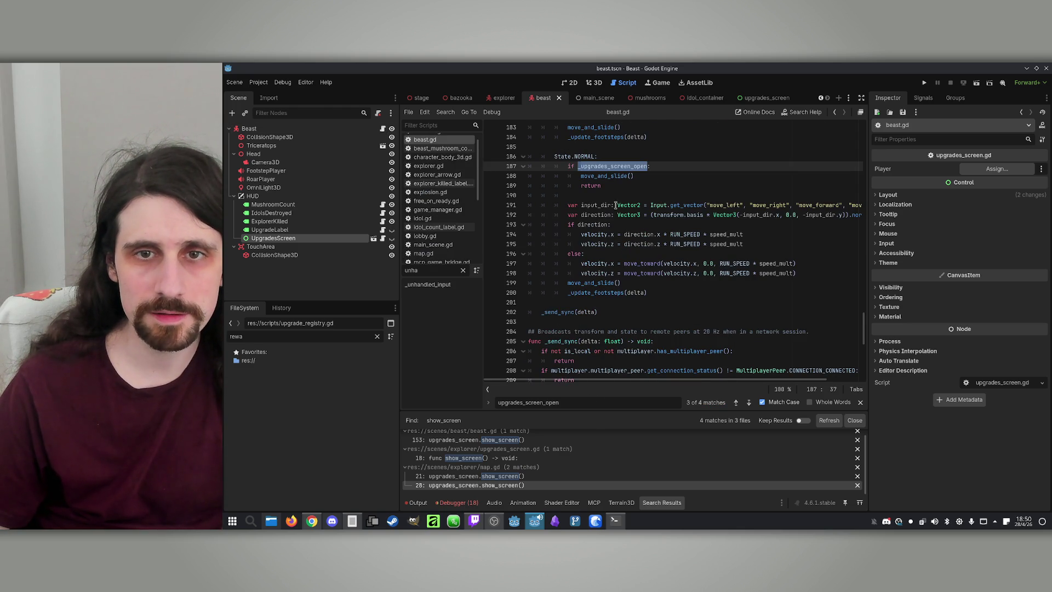
# Search beast.gd for 'apply' and start apply_upgrade with '_upgrades_screen_open = false'.
pyautogui.scroll(1, 616, 205)
pyautogui.hotkey('ctrl', 'a')
pyautogui.write('apply')
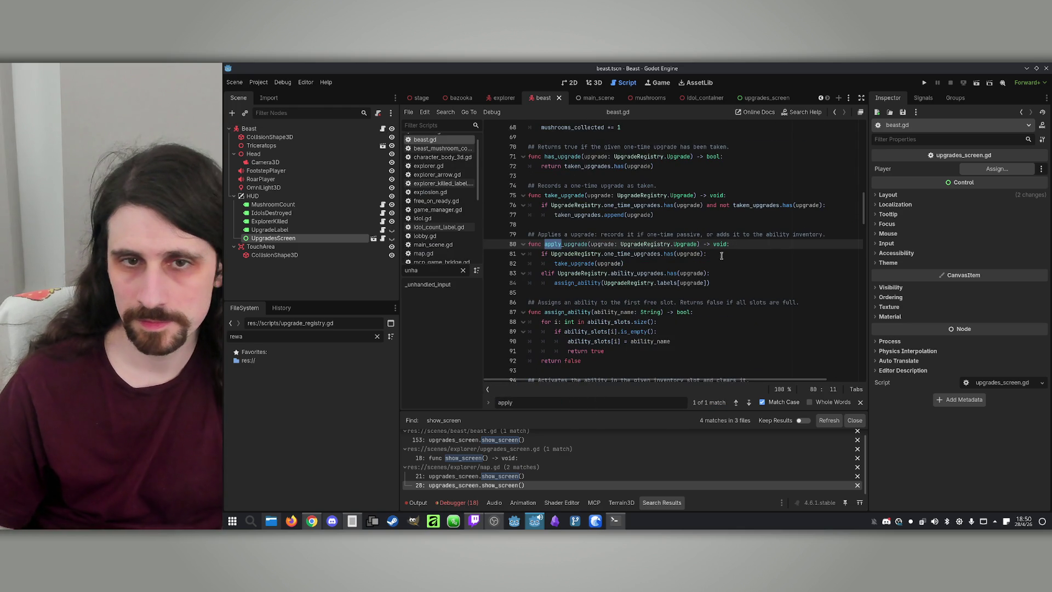
pyautogui.press('Return')
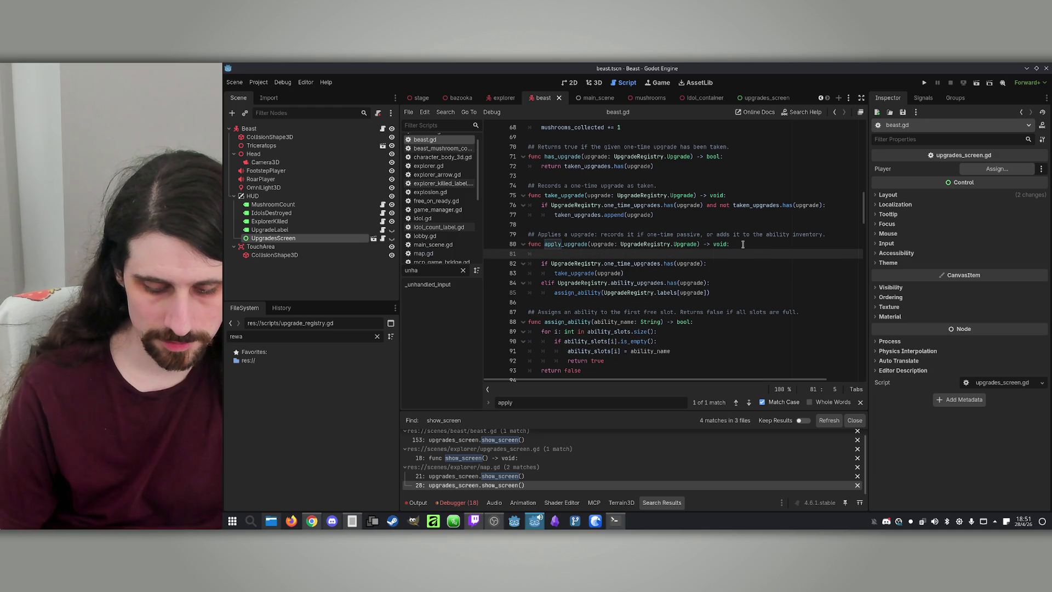
pyautogui.write('upgrades_screen_open ')
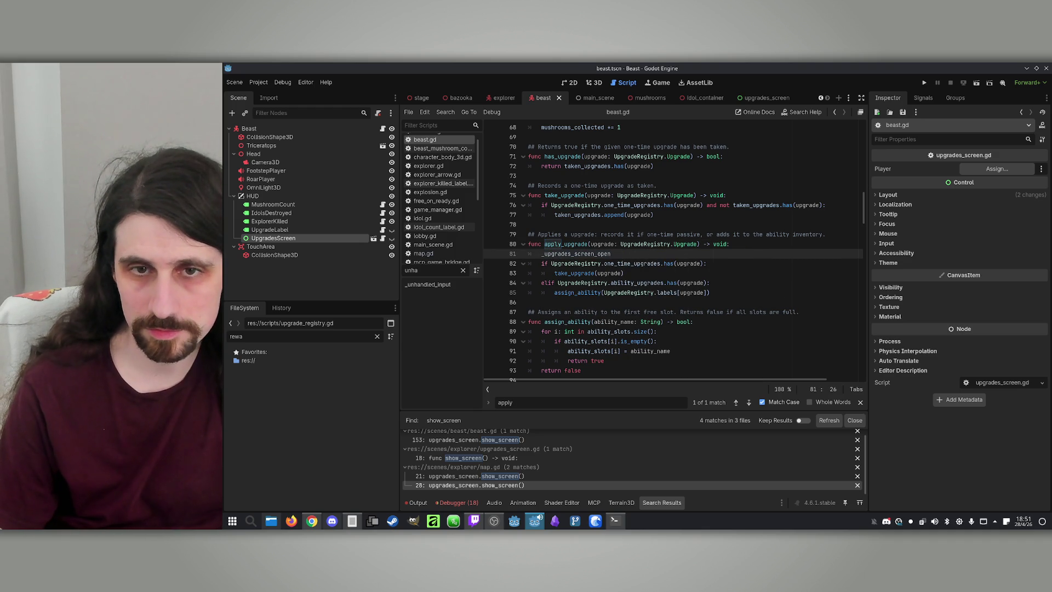
pyautogui.write('= false')
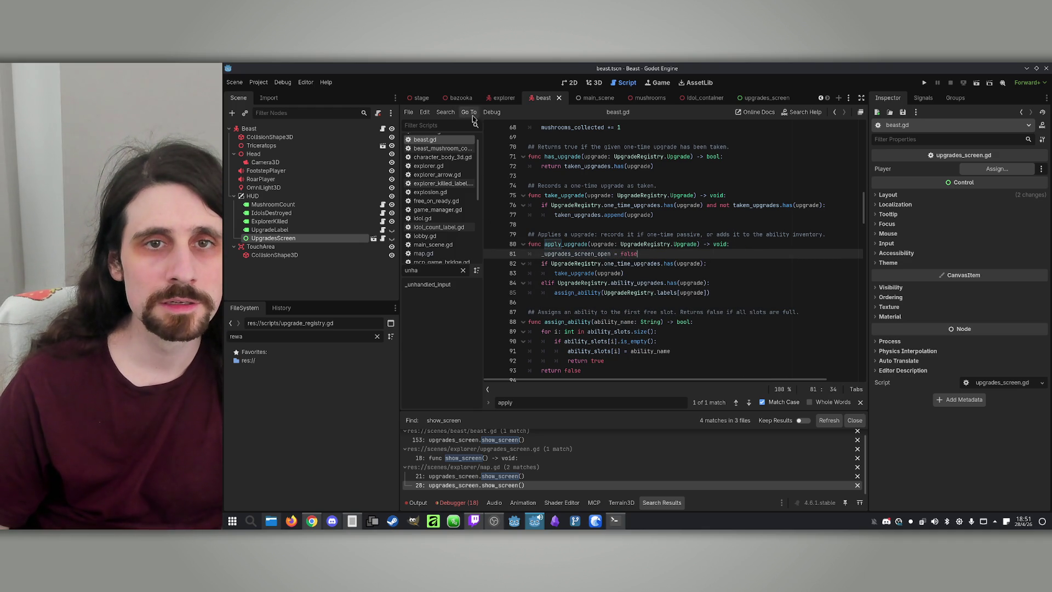
# In the beast scene, set UpgradesScreen's Player to the Beast root and save.
pyautogui.click(496, 100)
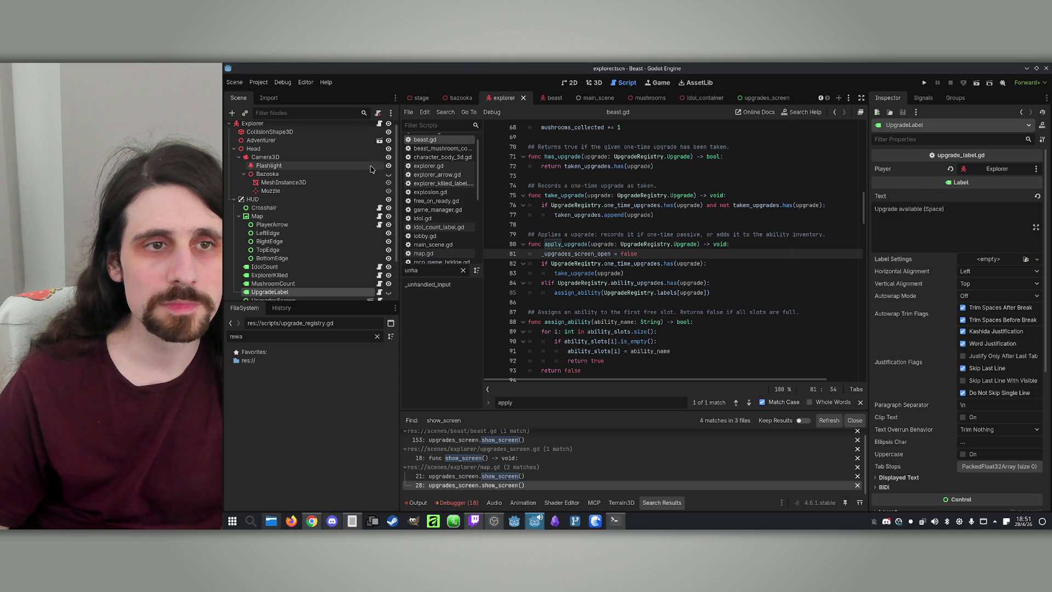
pyautogui.click(554, 103)
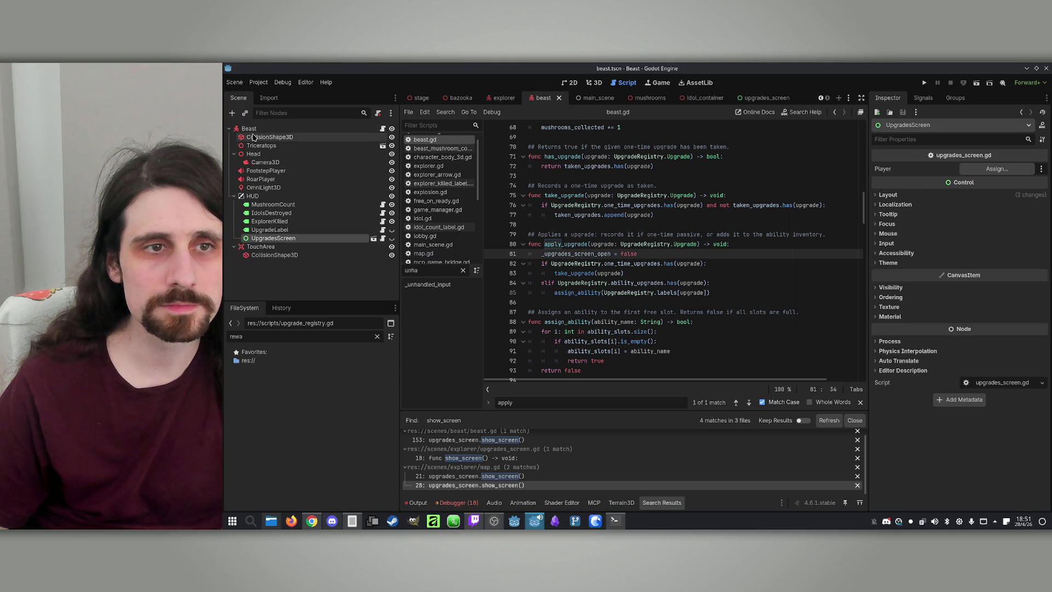
pyautogui.moveTo(249, 128)
pyautogui.mouseDown()
pyautogui.moveTo(441, 157)
pyautogui.moveTo(998, 169)
pyautogui.mouseUp()
pyautogui.click(734, 195)
pyautogui.hotkey('ctrl', 's')
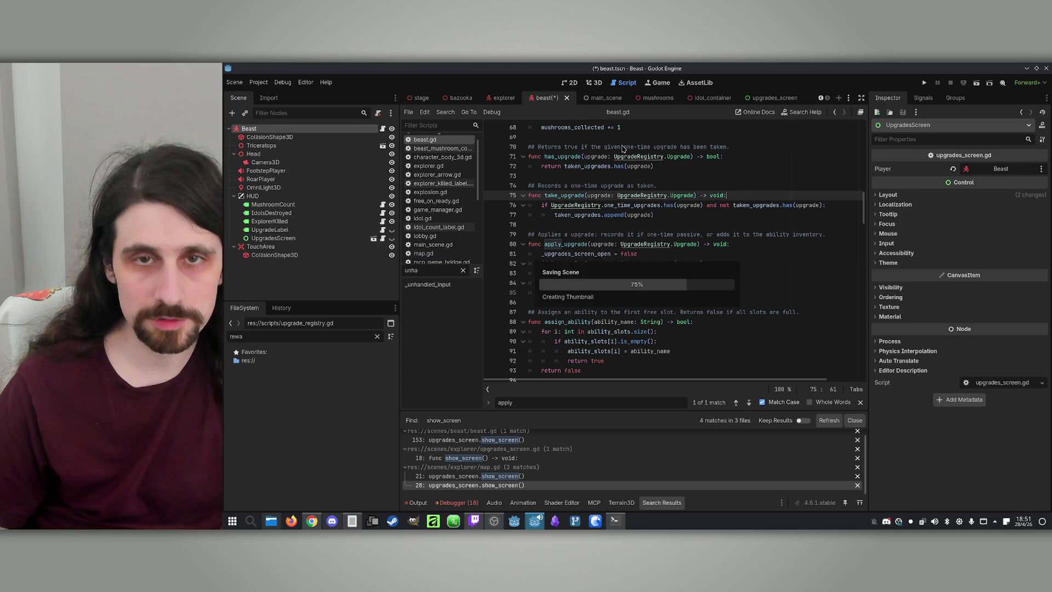
# In the explorer scene, set UpgradesScreen's Player to Explorer and run the game.
pyautogui.click(502, 98)
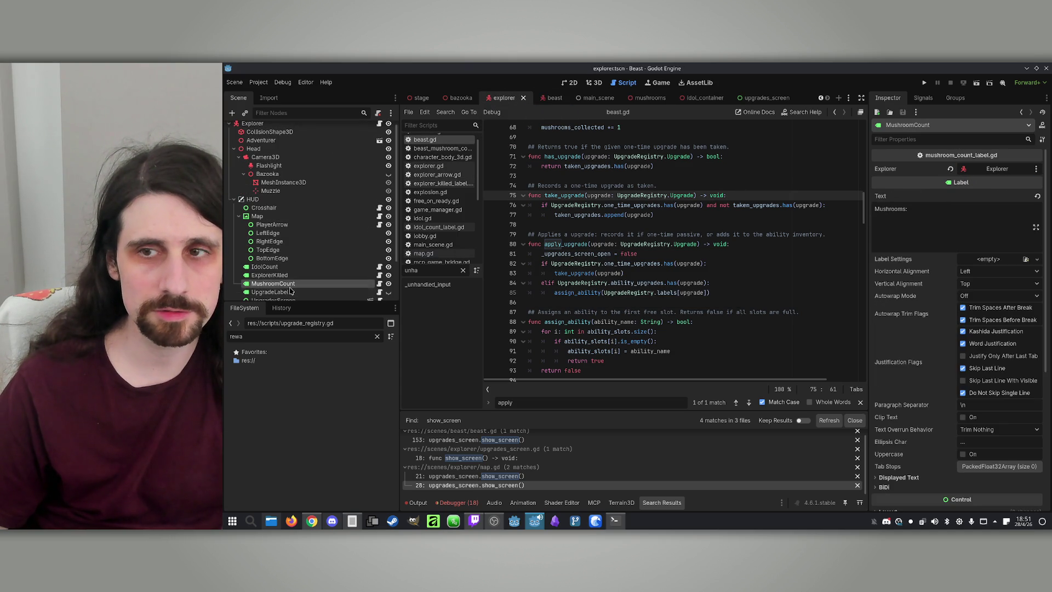
pyautogui.scroll(-1, 290, 288)
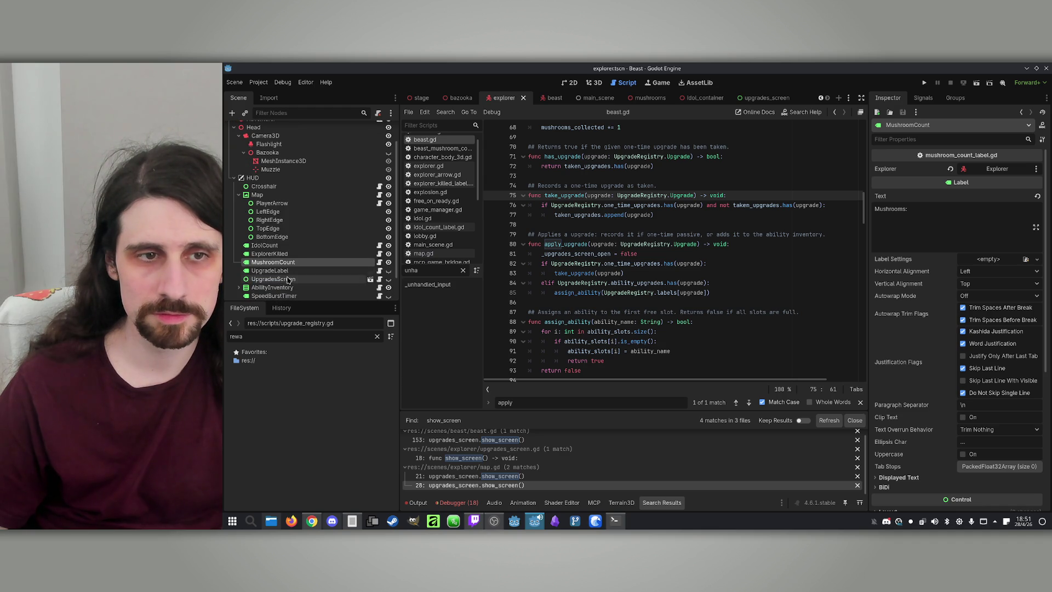
pyautogui.click(288, 280)
pyautogui.scroll(2, 307, 208)
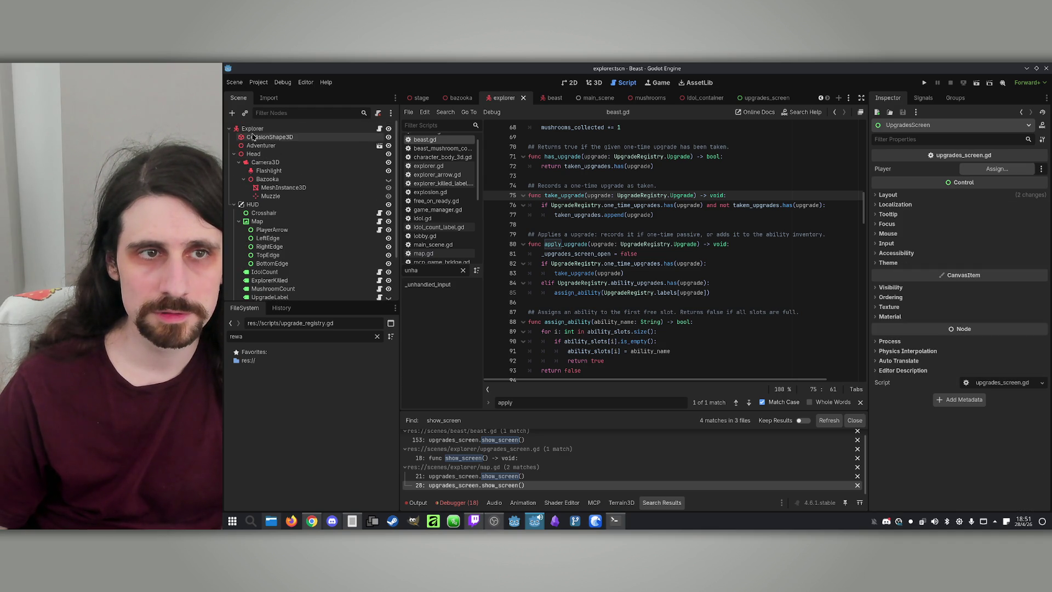
pyautogui.moveTo(252, 128); pyautogui.dragTo(971, 171)
pyautogui.click(781, 205)
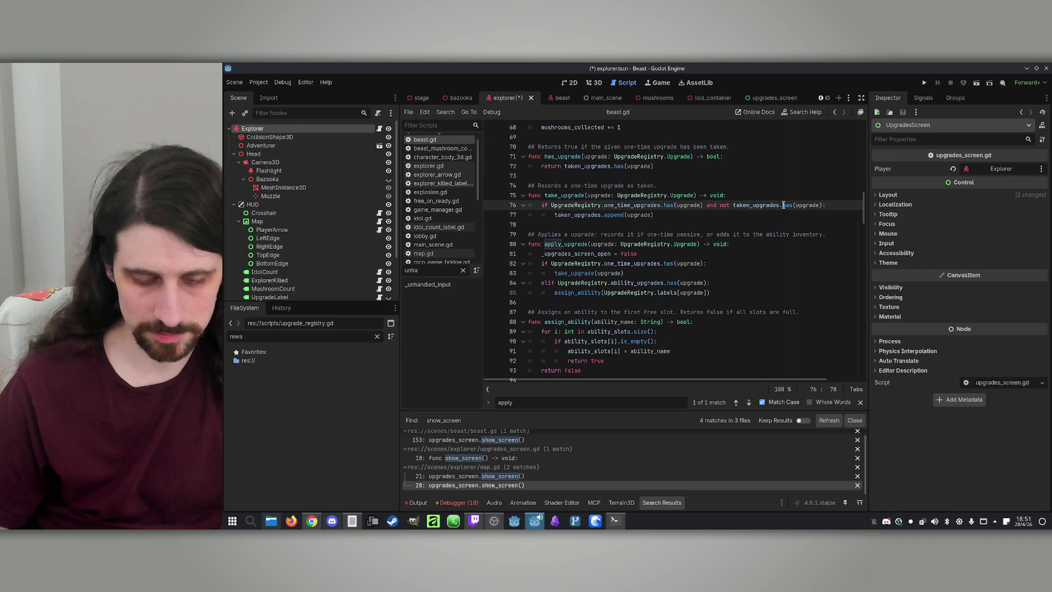
pyautogui.click(925, 82)
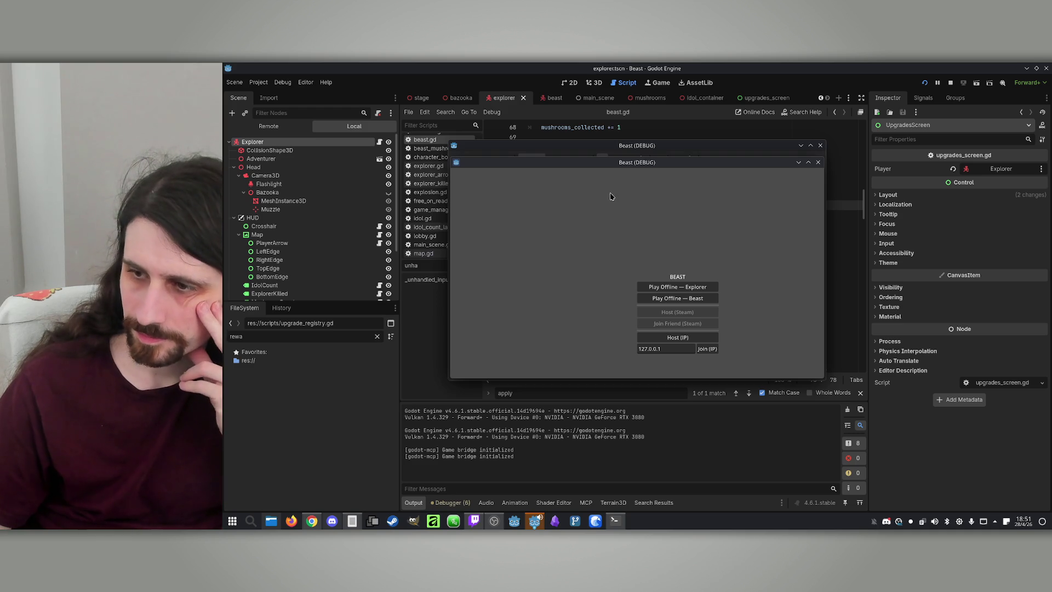
# Host and join over IP in two windows as Beast, try the upgrade key, then stop.
pyautogui.moveTo(600, 164); pyautogui.dragTo(813, 154)
pyautogui.moveTo(611, 147); pyautogui.dragTo(438, 140)
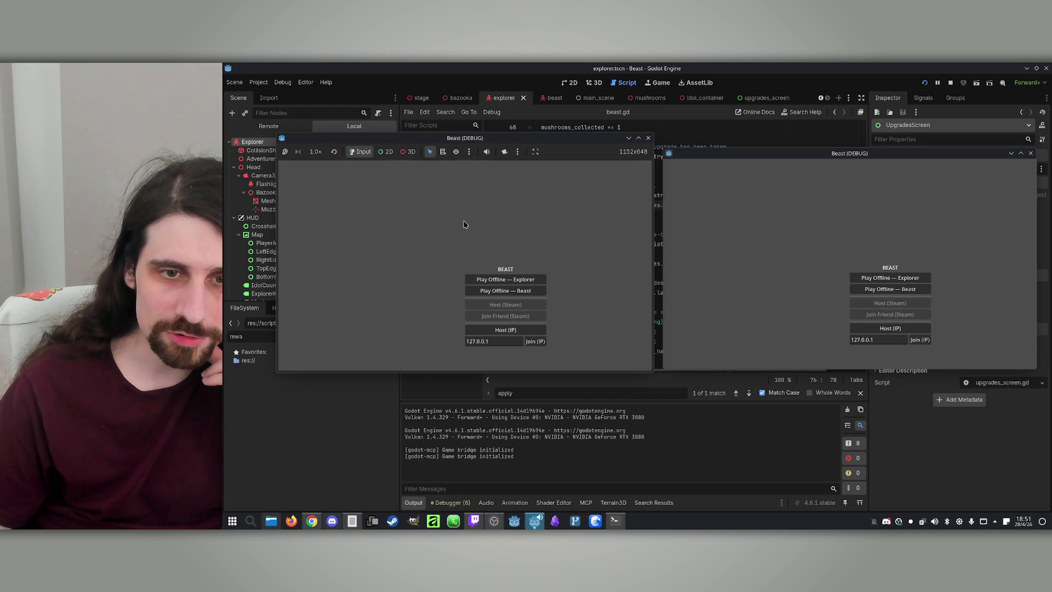
pyautogui.click(525, 331)
pyautogui.click(929, 342)
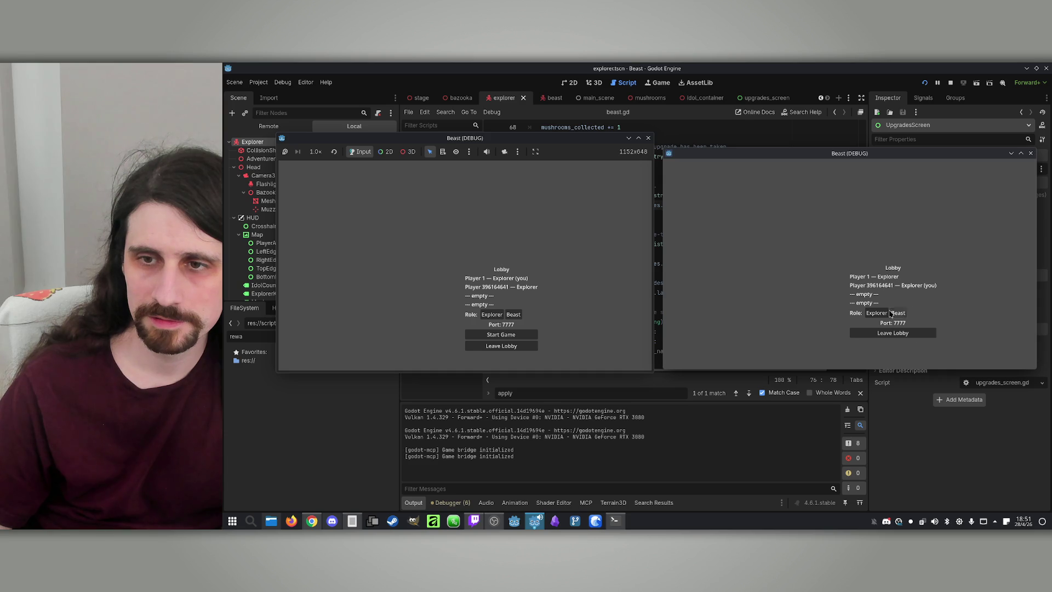
pyautogui.click(517, 314)
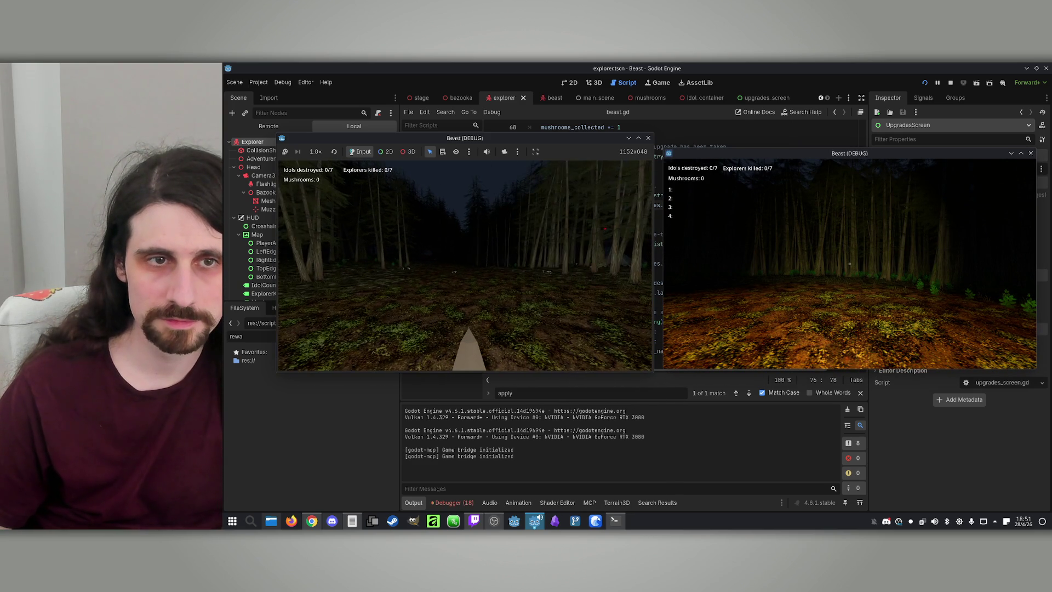
pyautogui.press('space')
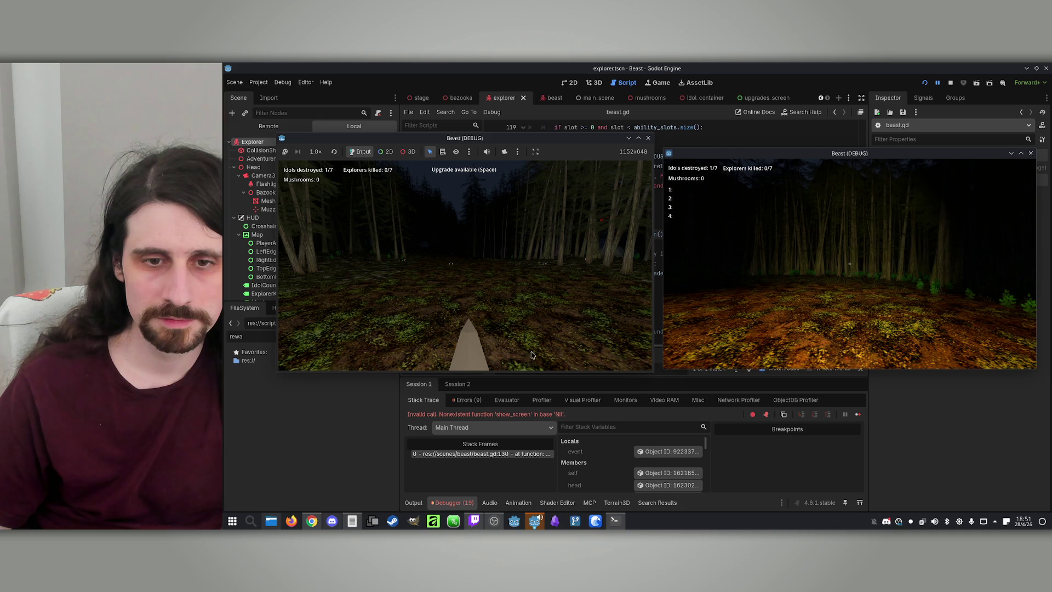
pyautogui.click(951, 82)
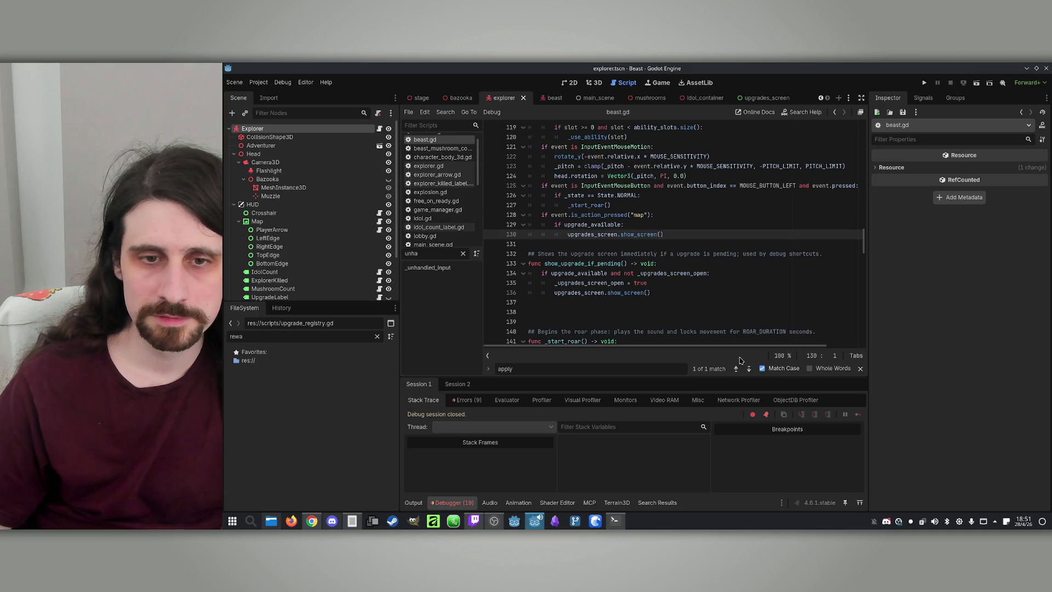
# Point the Beast's Upgrades Screen property at the UpgradesScreen node, then save and run.
pyautogui.doubleClick(649, 235)
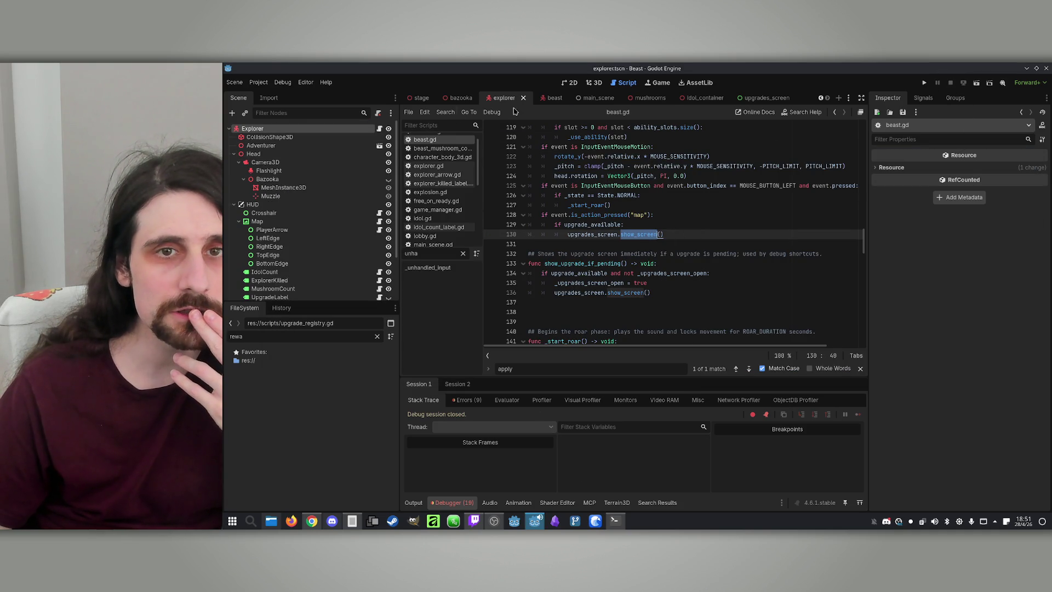
pyautogui.click(546, 99)
pyautogui.click(300, 133)
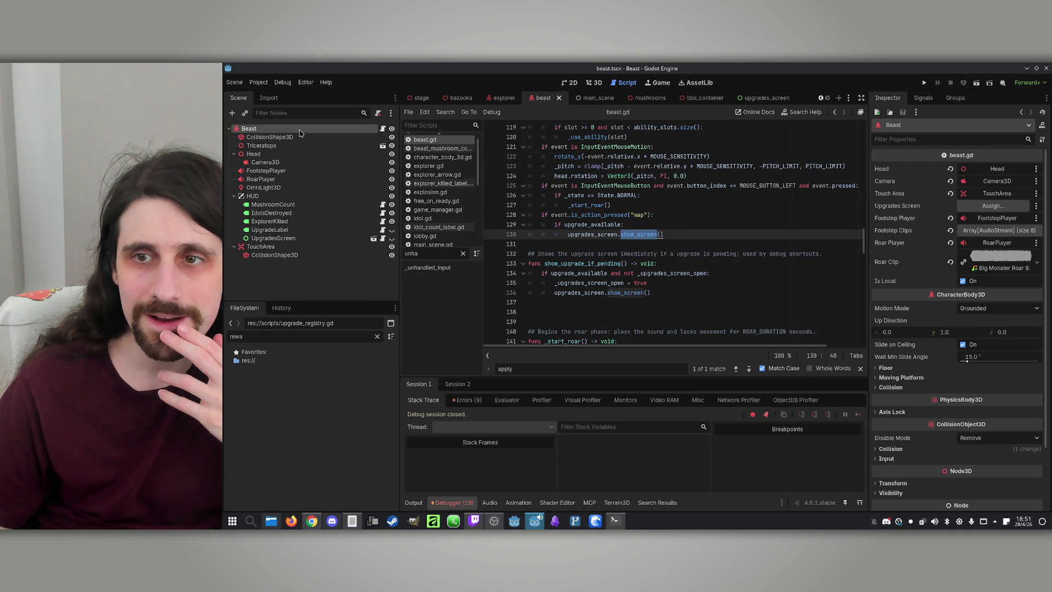
pyautogui.moveTo(284, 239); pyautogui.dragTo(1000, 211)
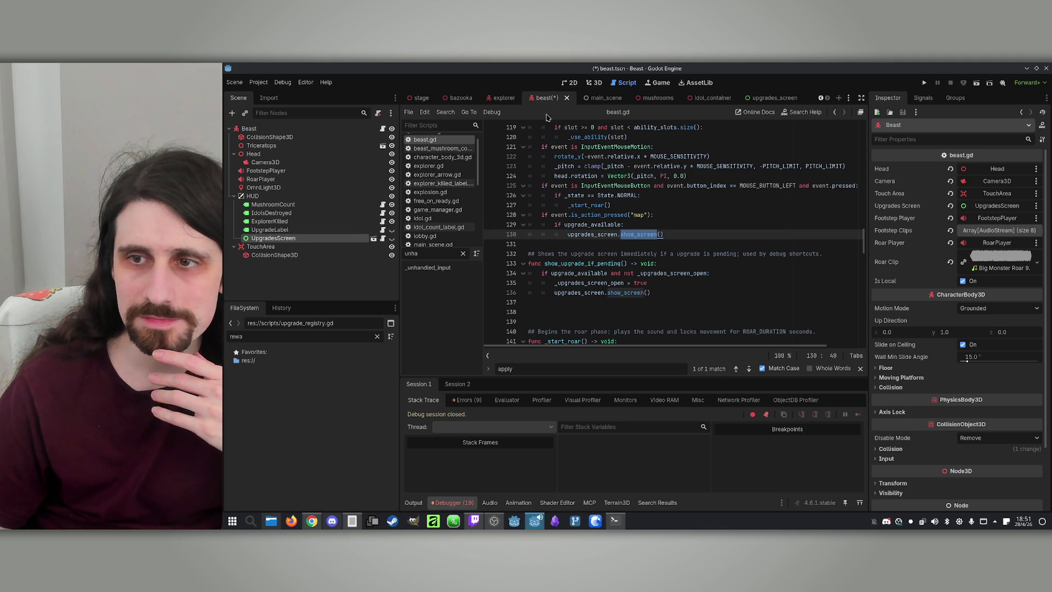
pyautogui.click(504, 97)
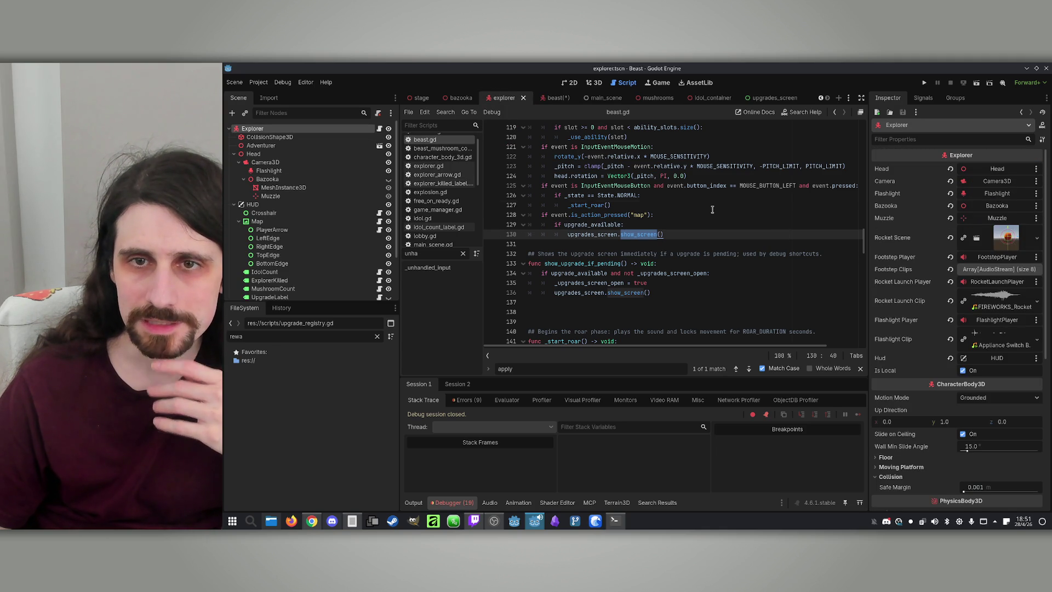
pyautogui.click(713, 208)
pyautogui.click(924, 82)
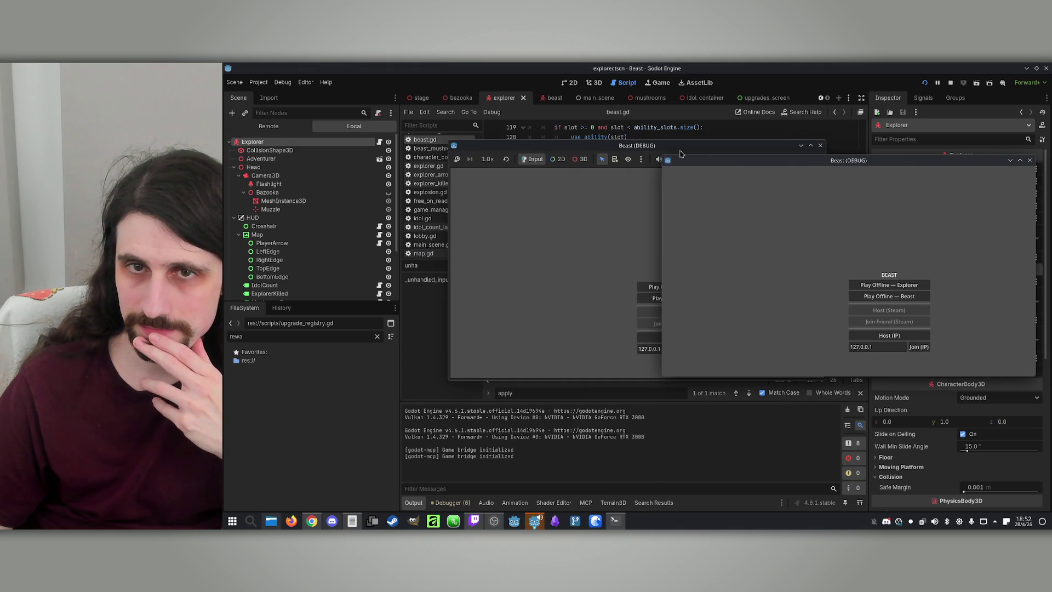
# Host and join over IP in the two windows, set the host to Beast, and start.
pyautogui.click(489, 334)
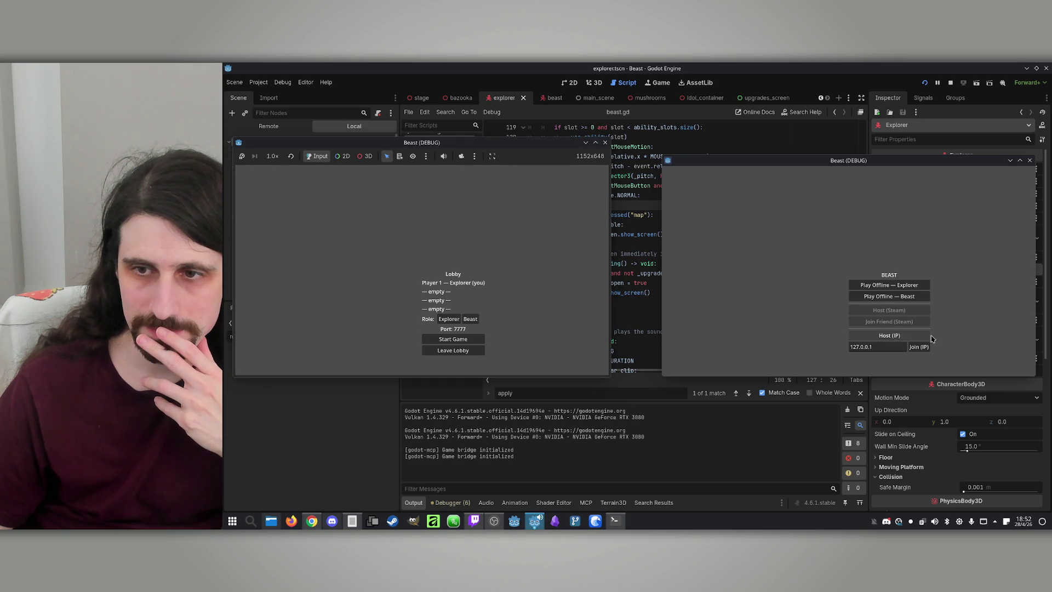
pyautogui.click(920, 347)
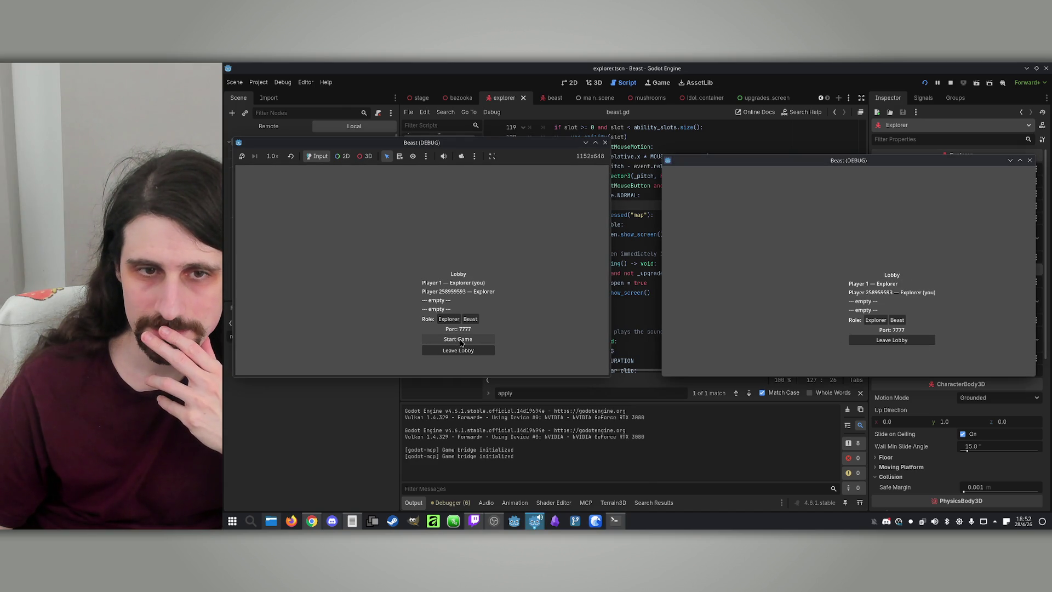
pyautogui.click(470, 319)
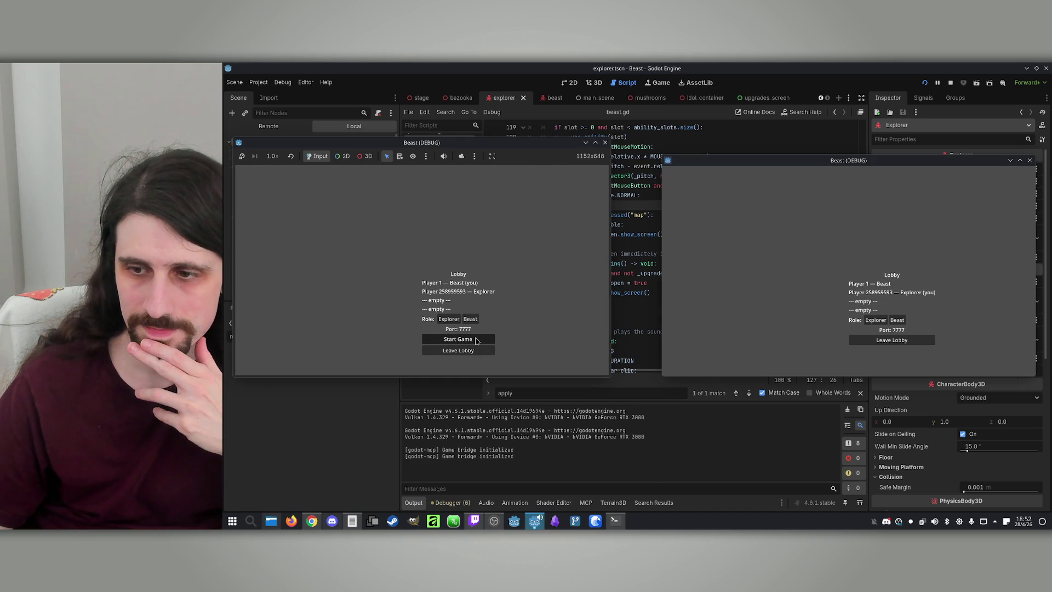
pyautogui.click(475, 340)
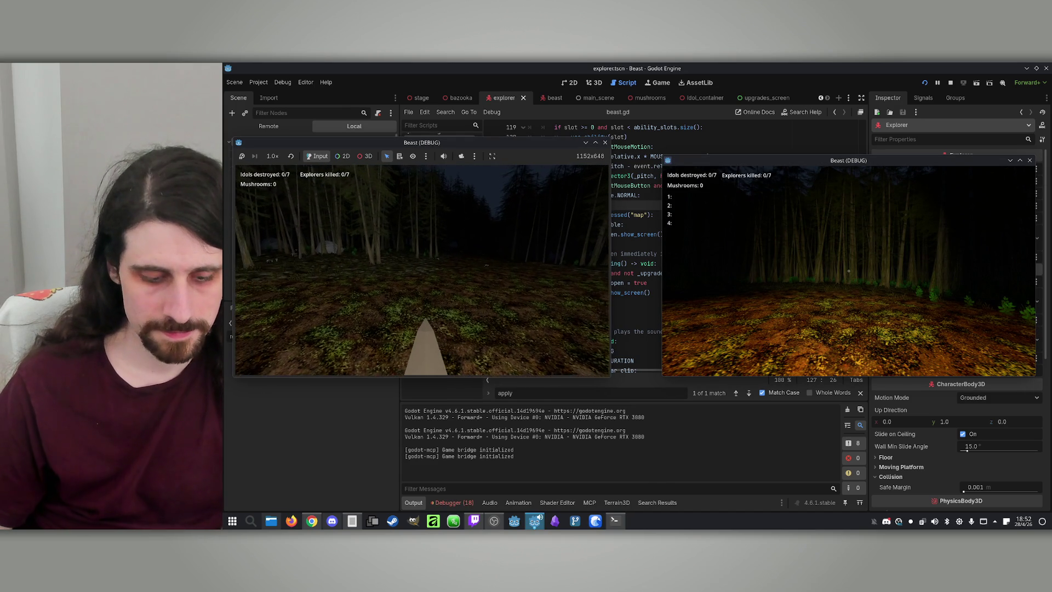
# Walk the Beast forward, choose the +20% SPEED upgrade, then stop the run.
pyautogui.press('w')
pyautogui.click(424, 274)
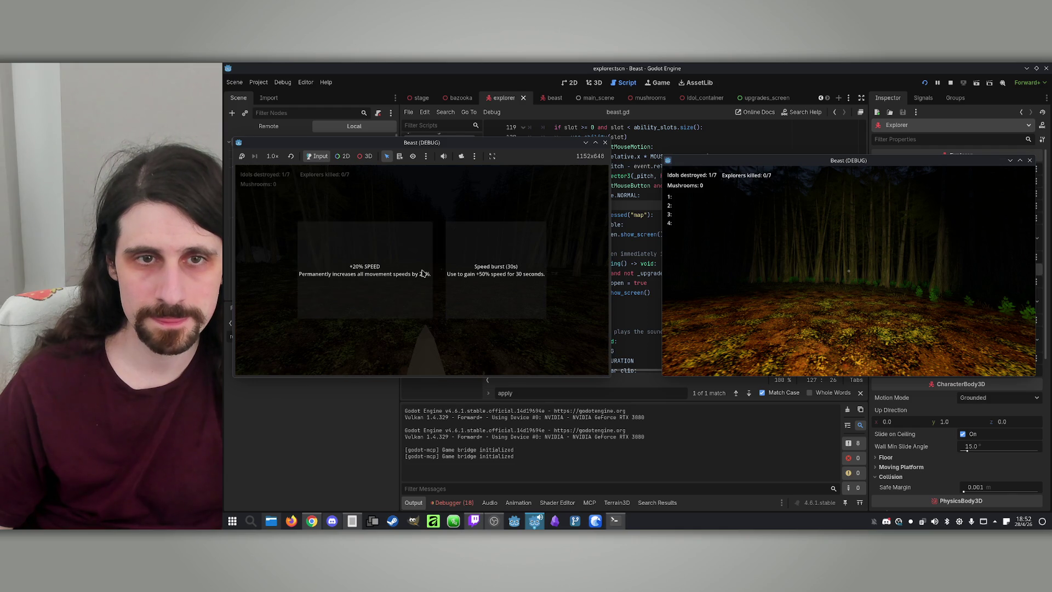
pyautogui.click(390, 269)
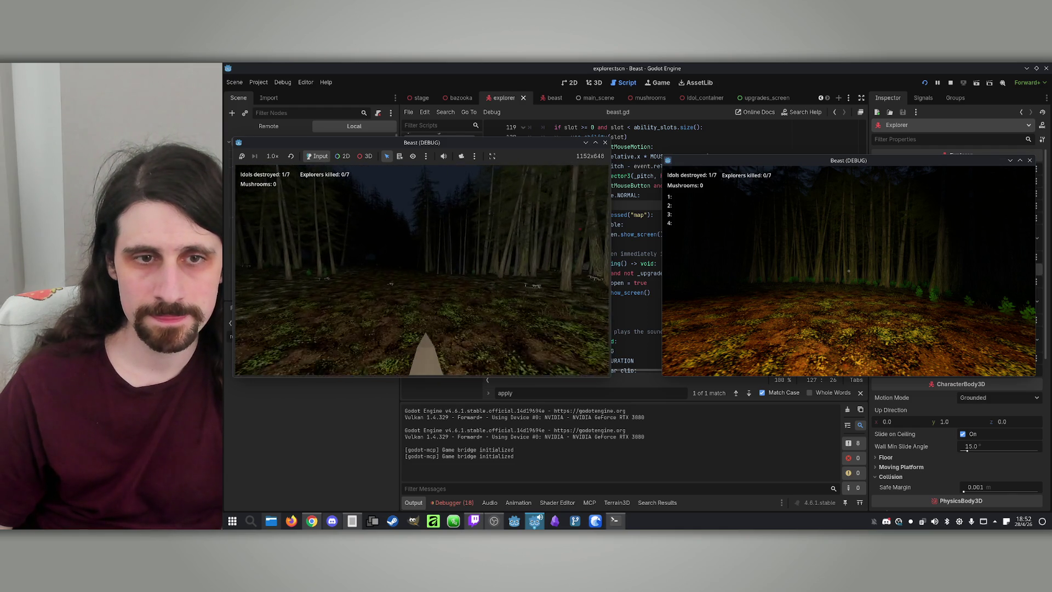
pyautogui.press('w')
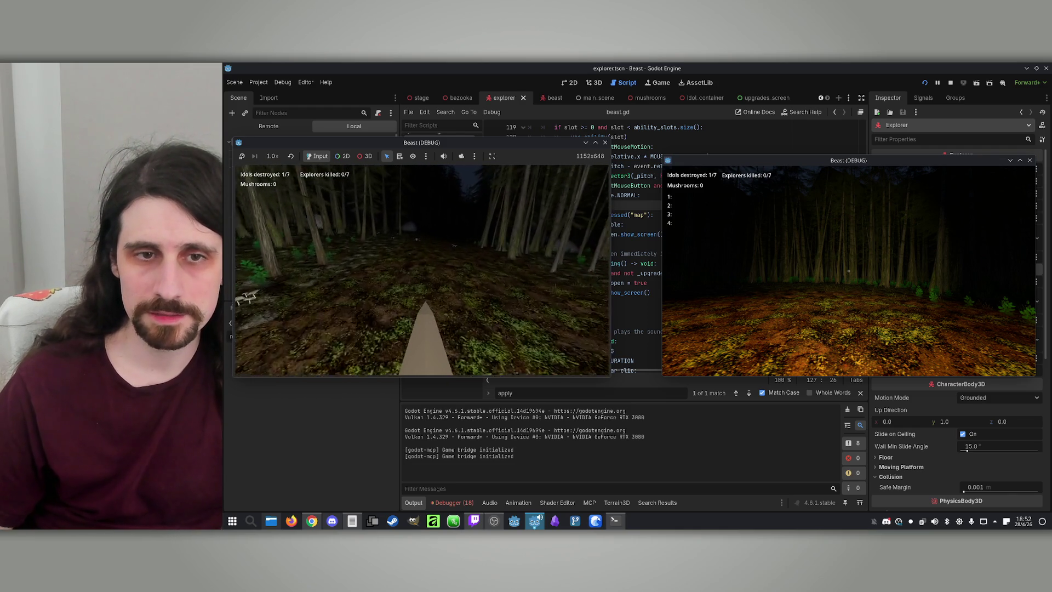
pyautogui.press('w')
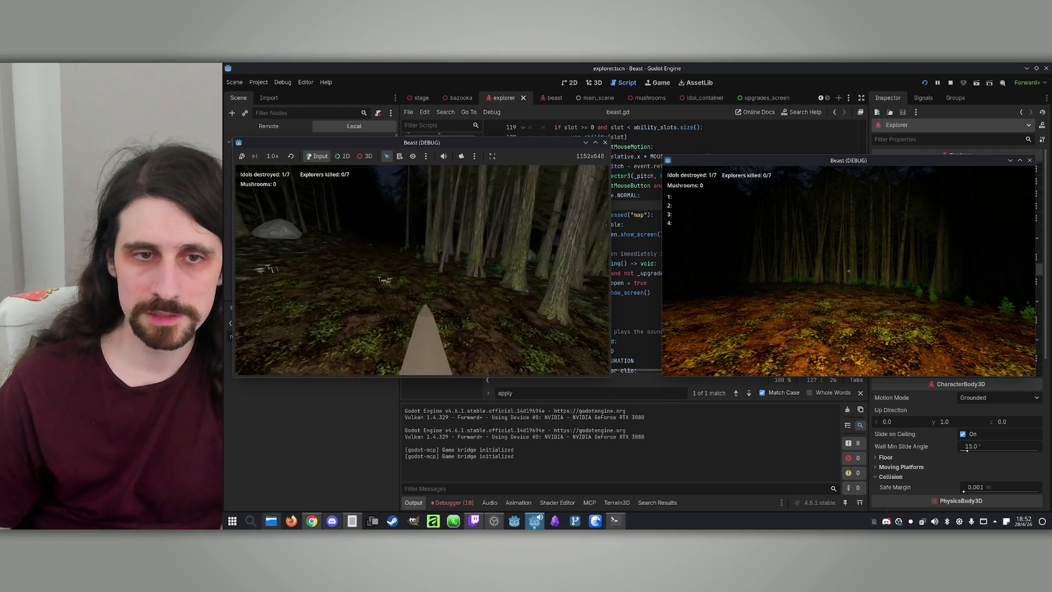
pyautogui.press('super')
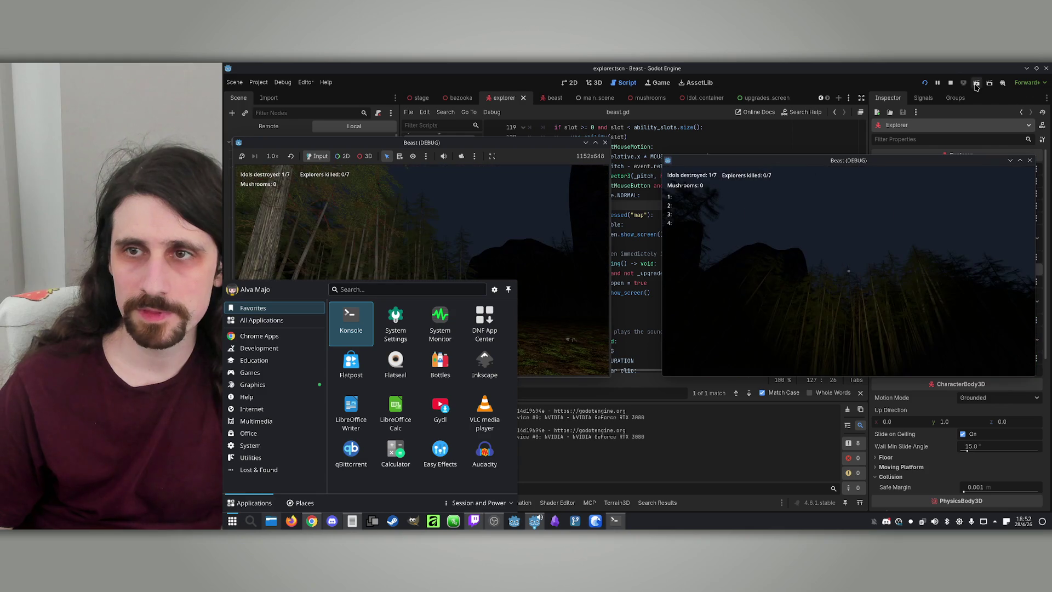
pyautogui.click(951, 82)
# In explorer.gd, search 'sync' and review _send_sync's interval check, timer reset and _receive_sync call.
pyautogui.click(380, 129)
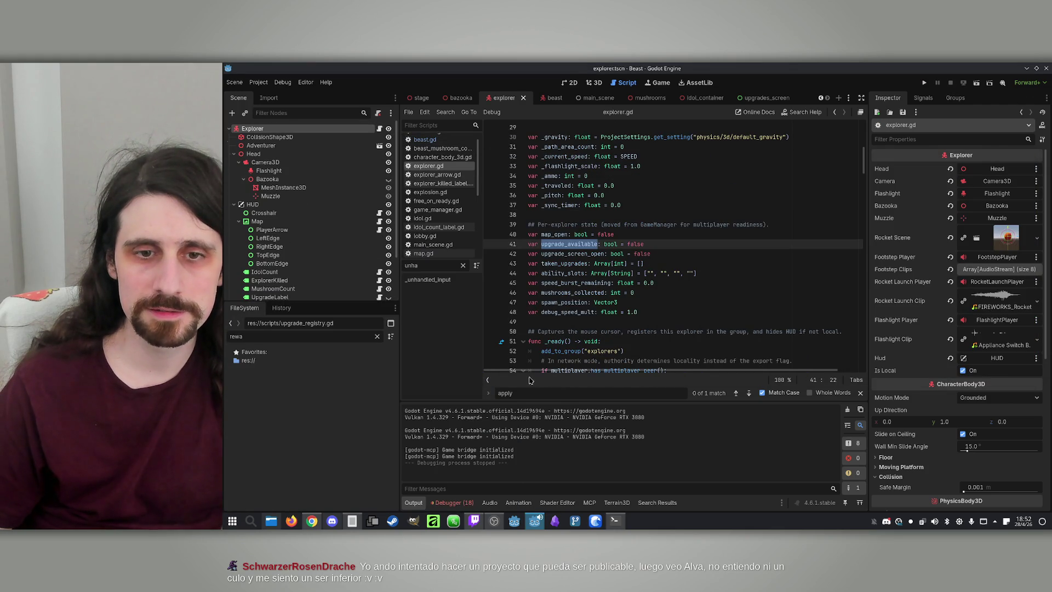
pyautogui.write('sync')
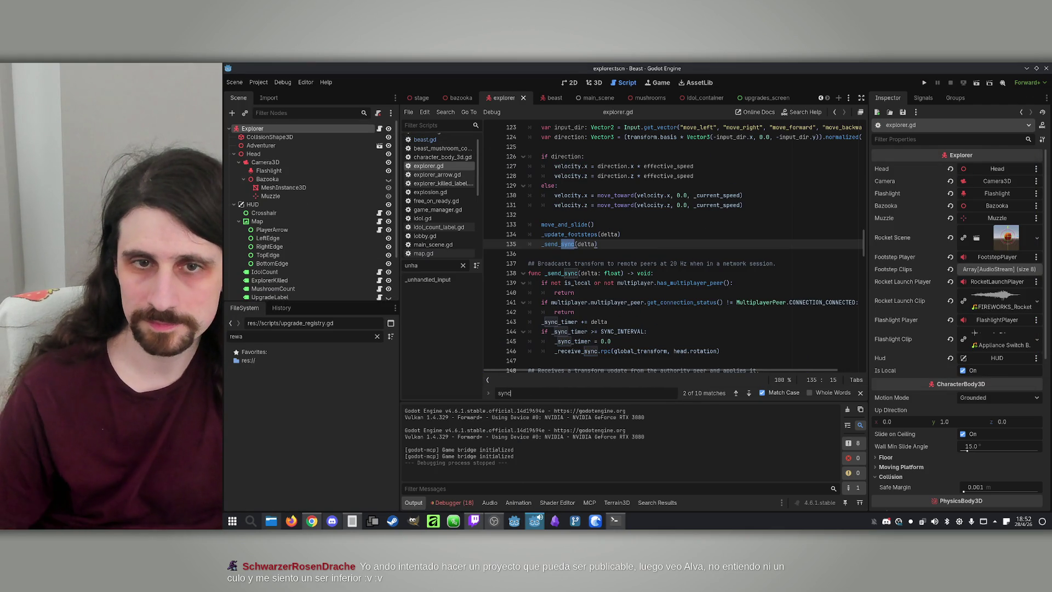
pyautogui.keyDown('ctrl'); pyautogui.click(561, 243); pyautogui.keyUp('ctrl')
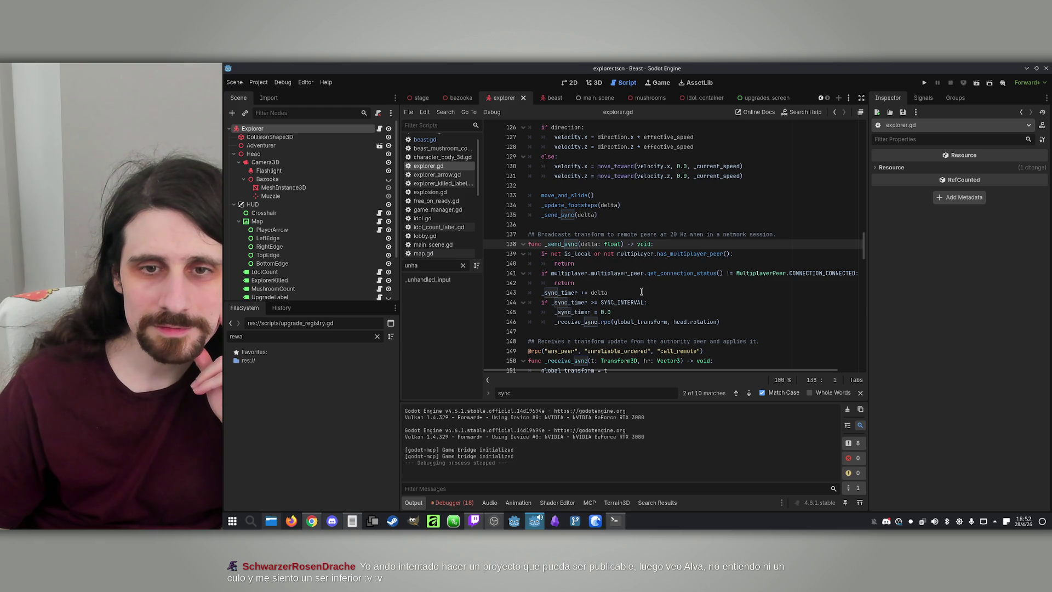
pyautogui.click(665, 303)
pyautogui.click(649, 309)
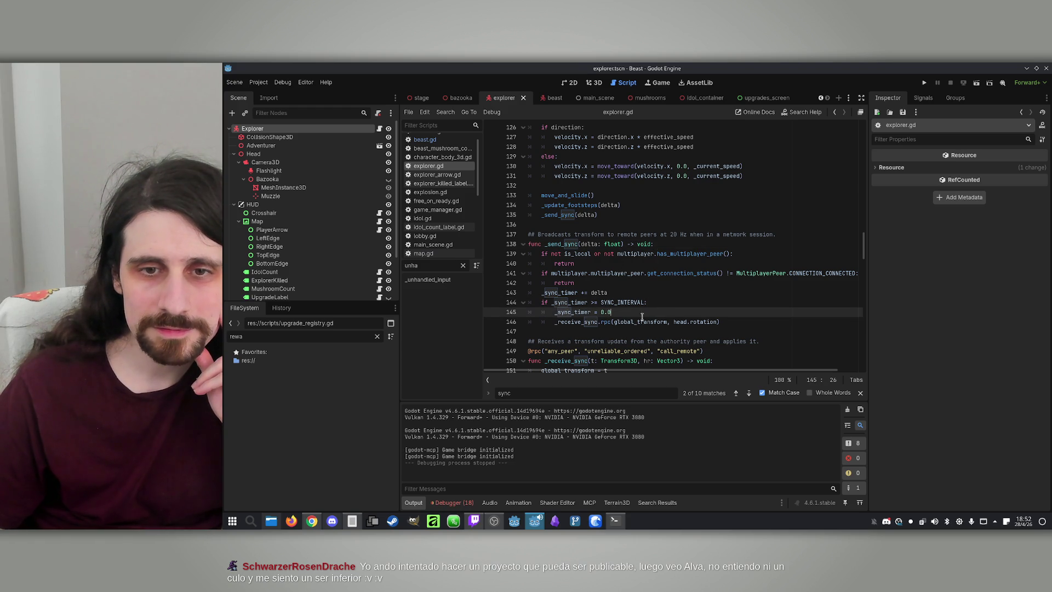
pyautogui.click(750, 323)
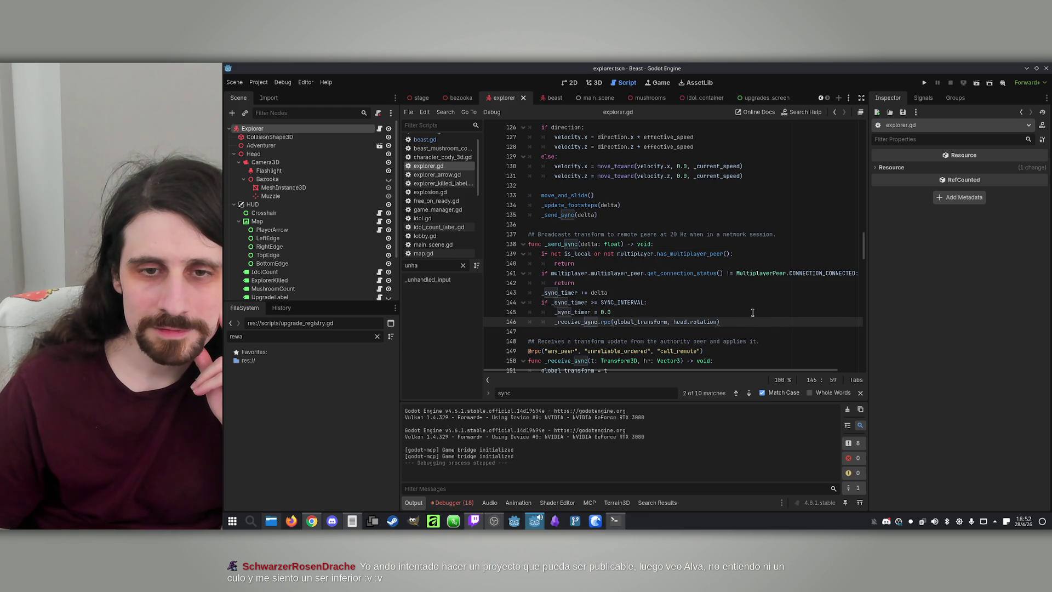
# Scroll down to the rocket launch code and inspect its rocket_launch_clip check.
pyautogui.scroll(-12, 752, 312)
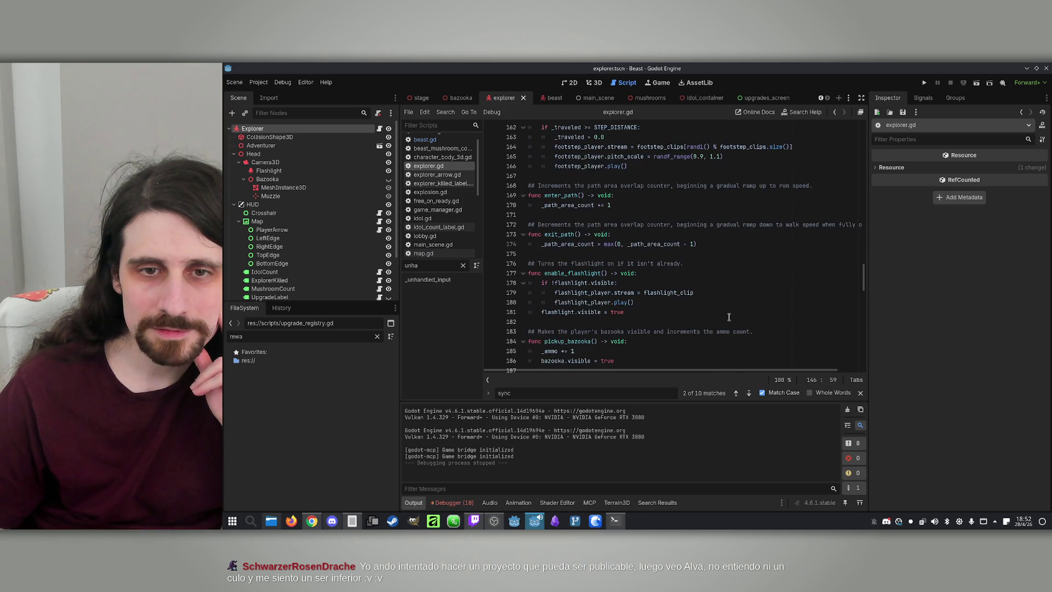
pyautogui.scroll(-20, 729, 317)
pyautogui.click(727, 312)
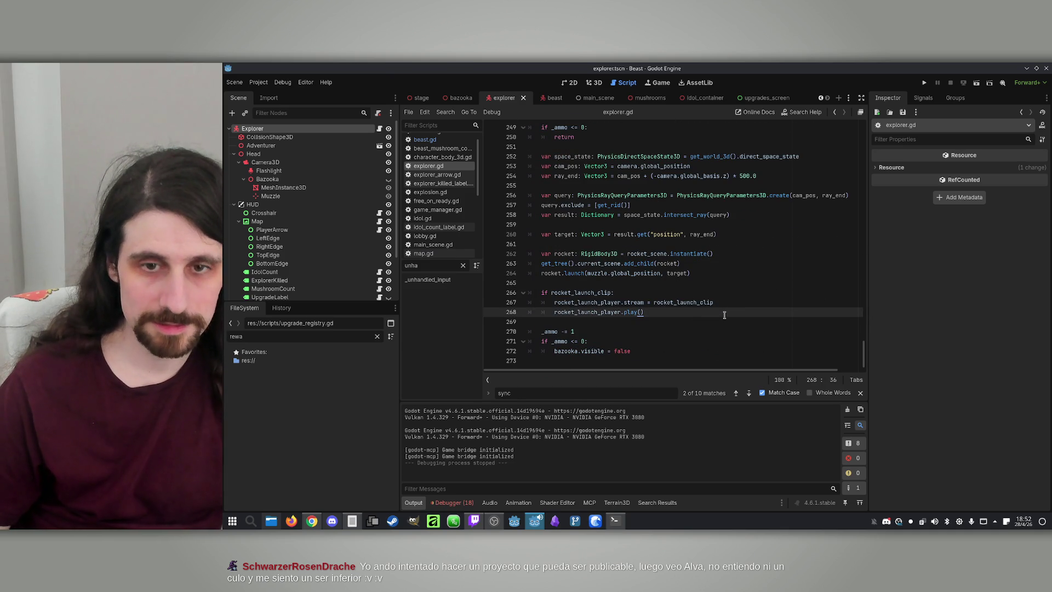
pyautogui.click(731, 293)
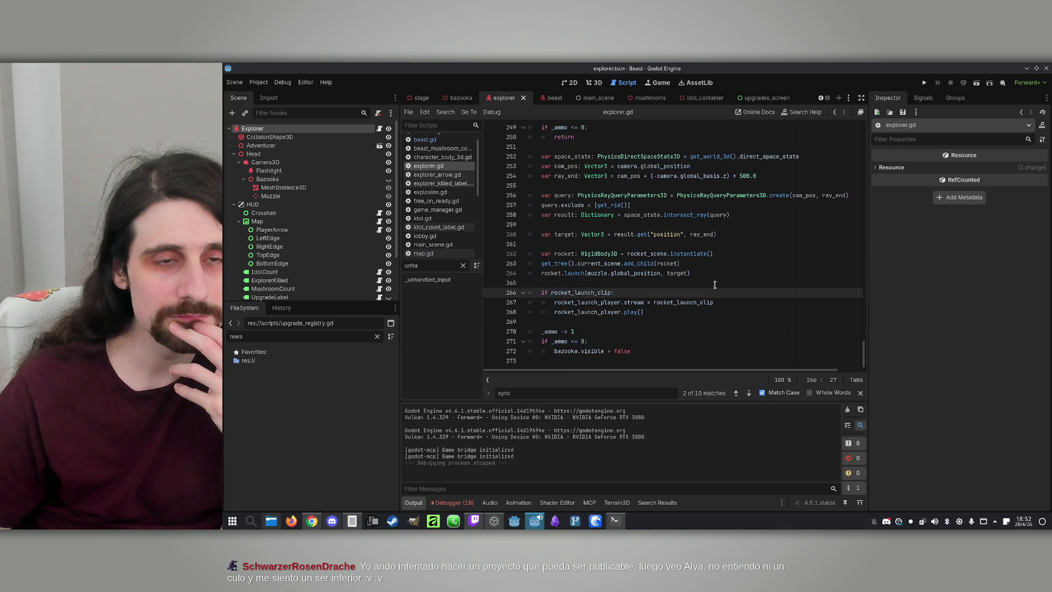
pyautogui.click(714, 283)
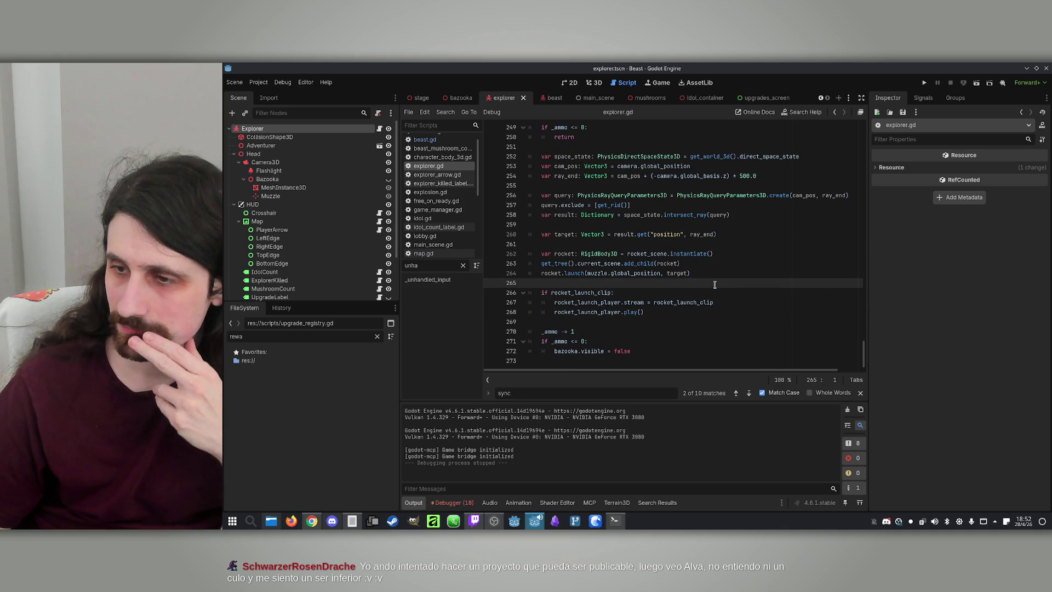
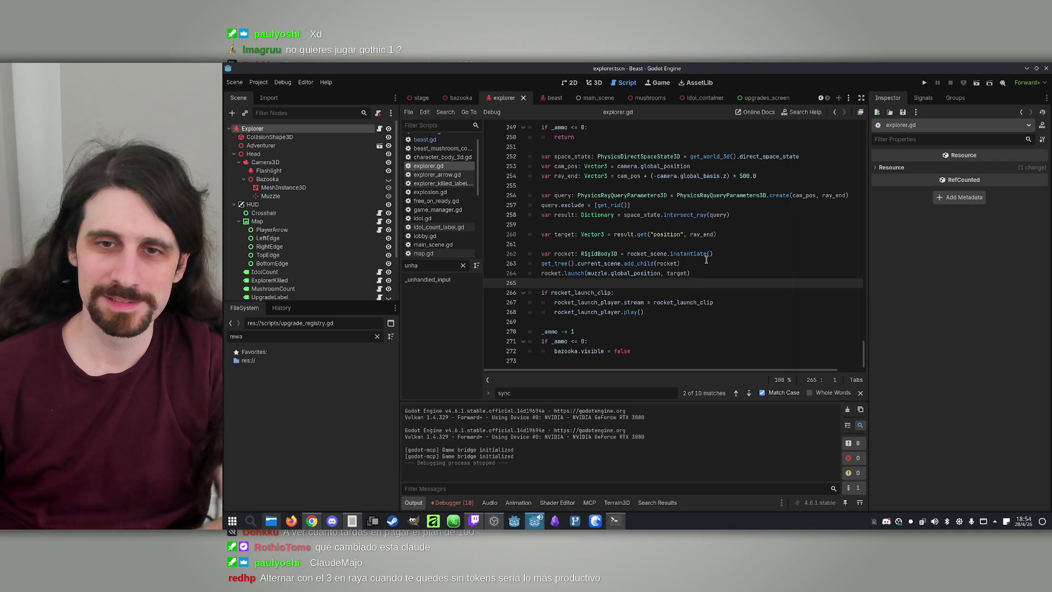
# Step through explorer.gd's rocket spawn, launch-sound and hit-position lines.
pyautogui.click(701, 265)
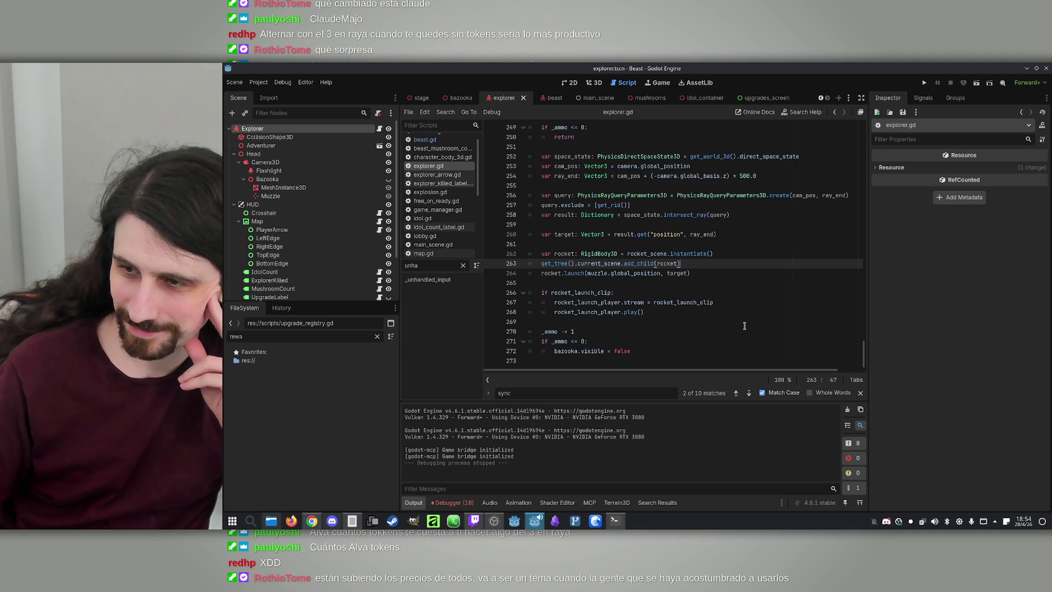
pyautogui.click(742, 301)
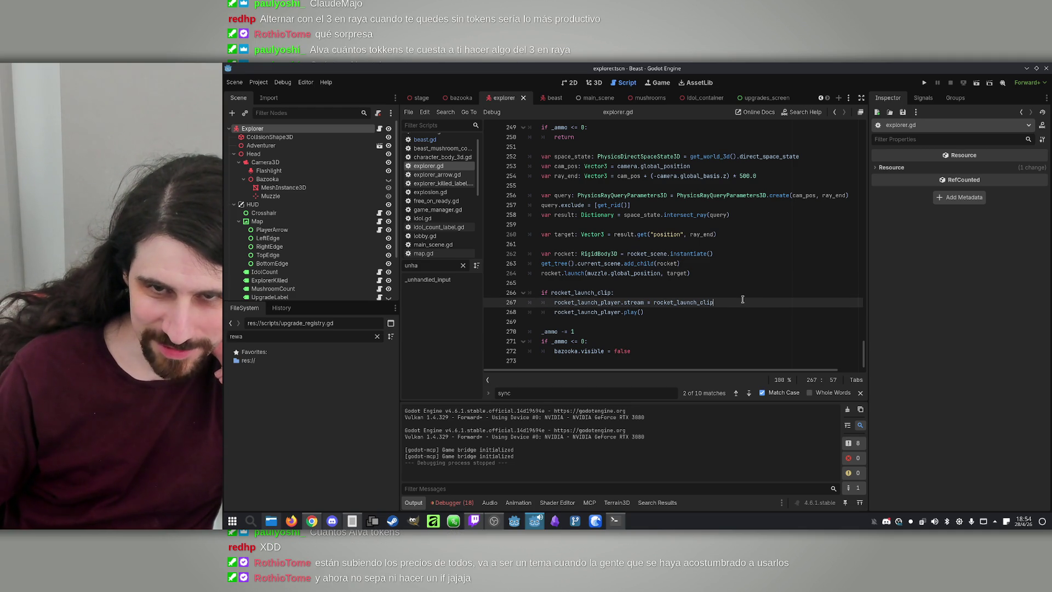
pyautogui.press('Down')
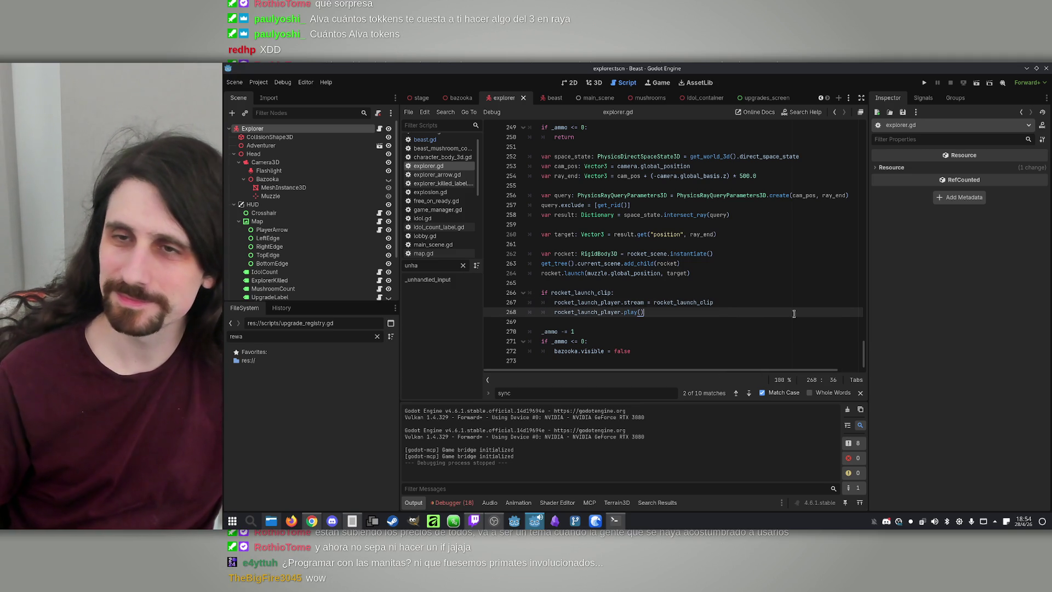
pyautogui.click(800, 234)
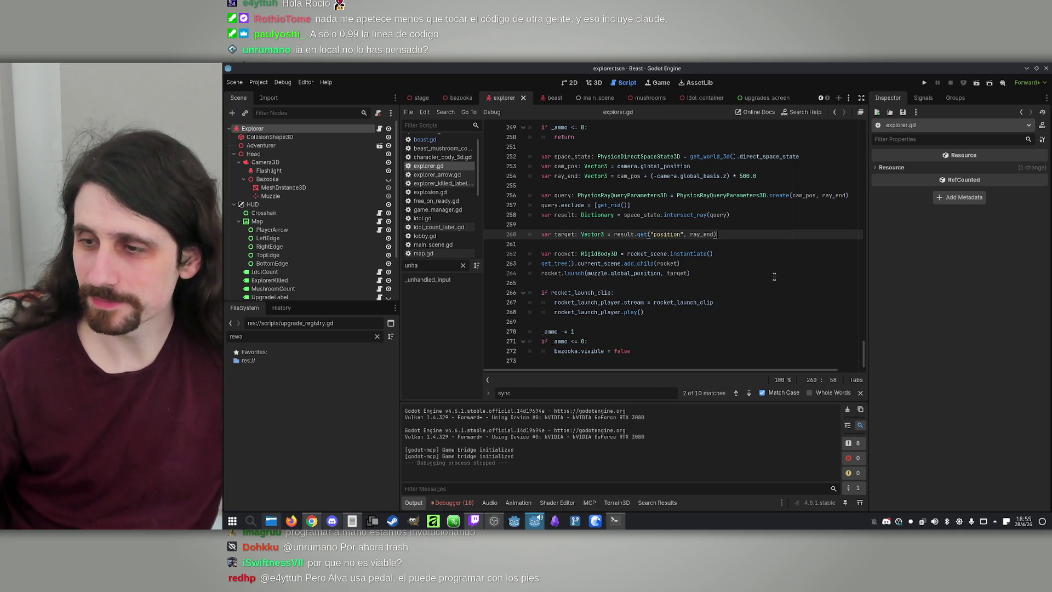
# Scroll to the top of explorer.gd and inspect the exported flashlight and flashlight_player variables.
pyautogui.scroll(15, 759, 329)
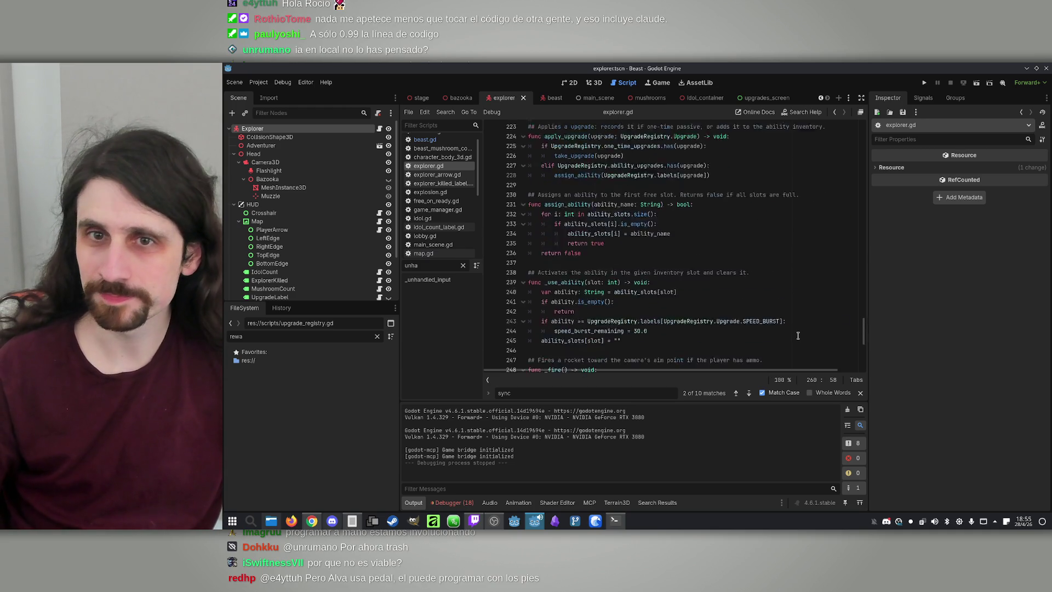
pyautogui.scroll(20, 814, 345)
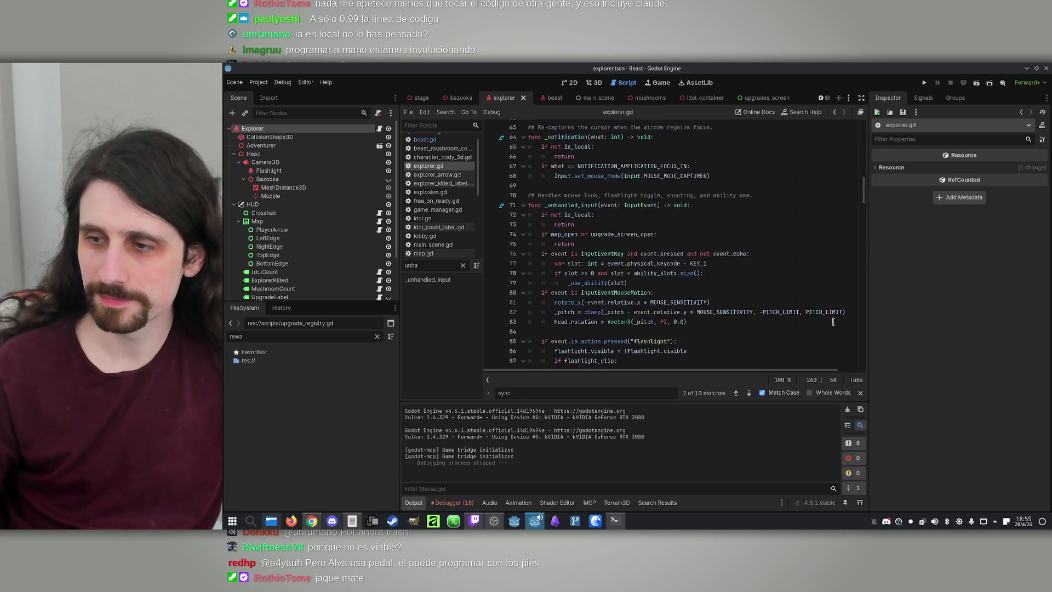
pyautogui.scroll(7, 837, 319)
pyautogui.click(674, 176)
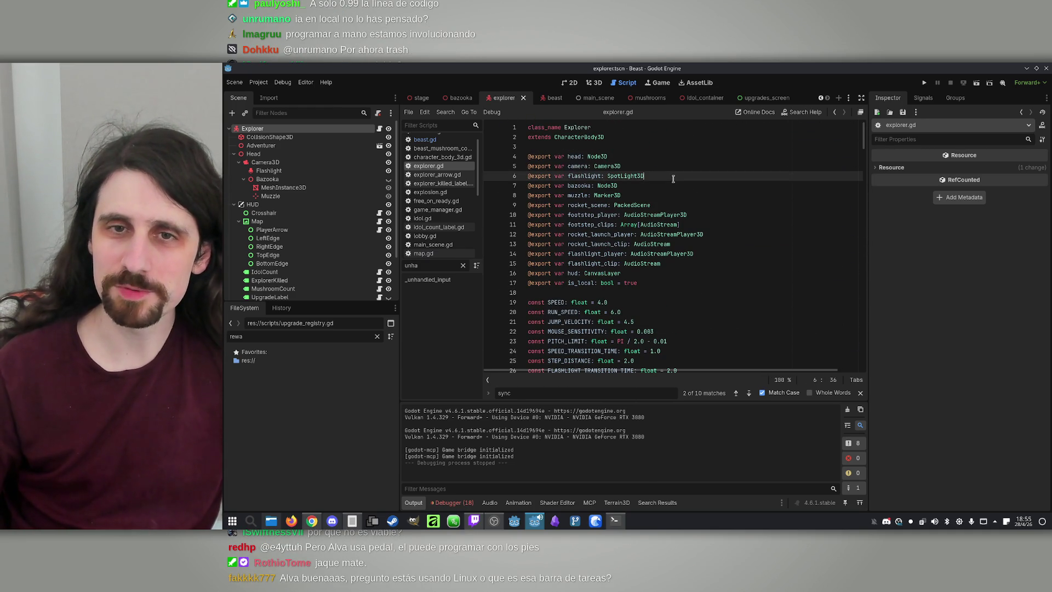
pyautogui.moveTo(700, 235)
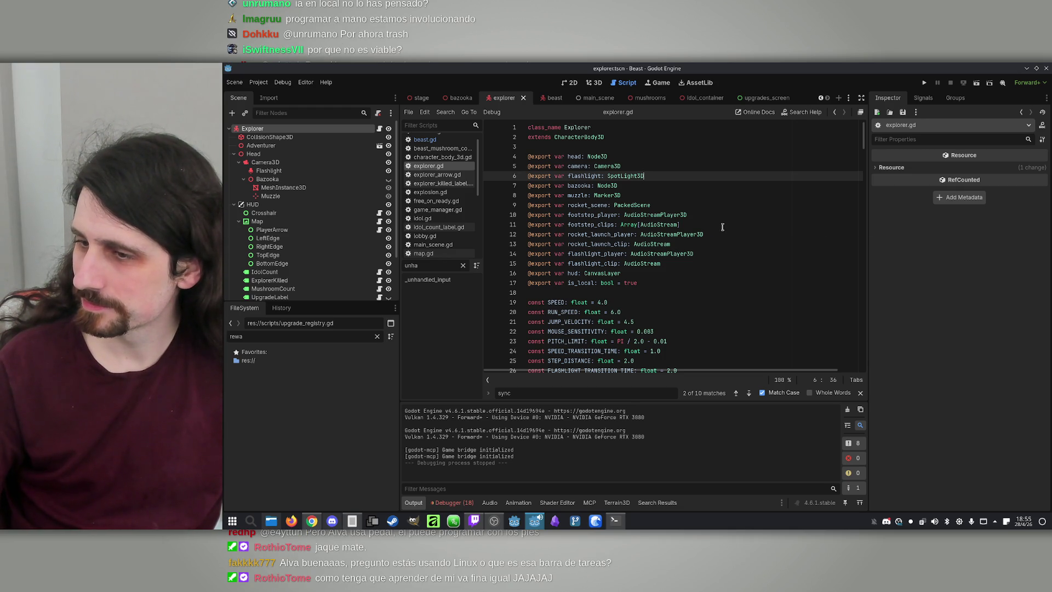
pyautogui.click(754, 253)
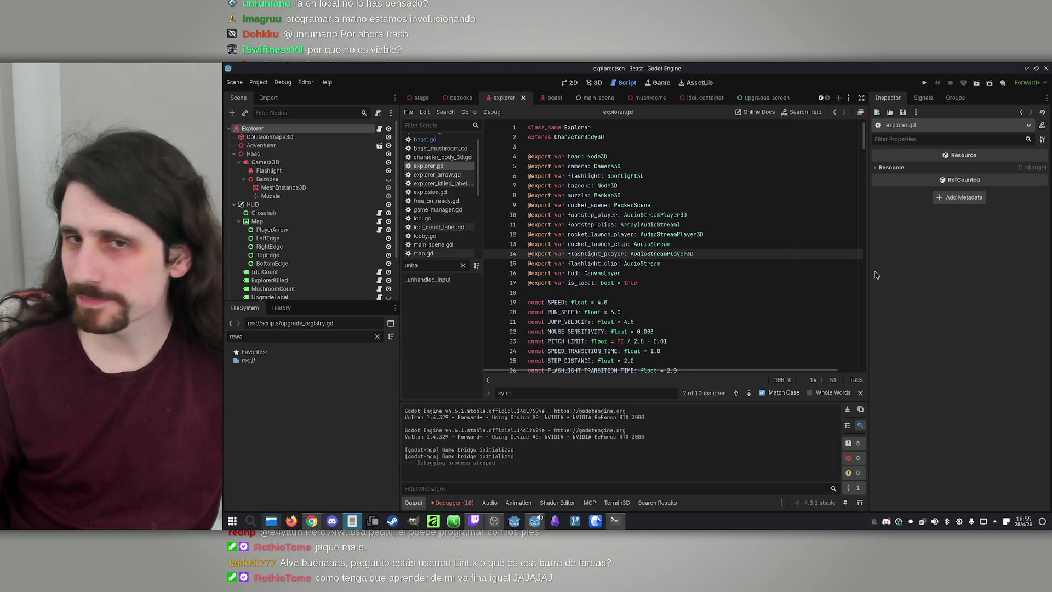
# Switch to the Beast scene and bring up its beast.gd script.
pyautogui.click(544, 98)
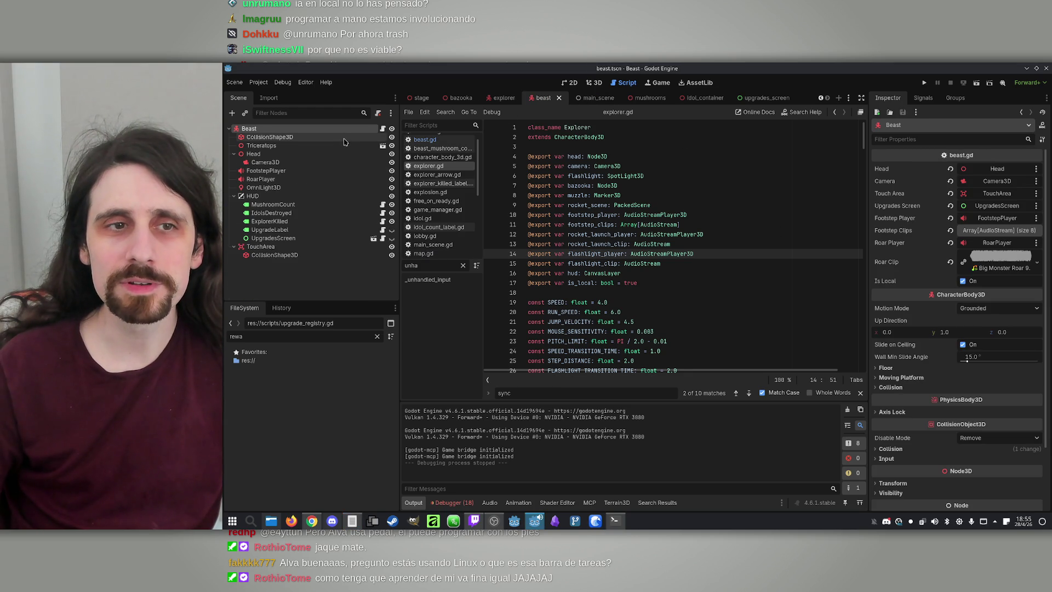
pyautogui.click(690, 246)
pyautogui.scroll(20, 693, 249)
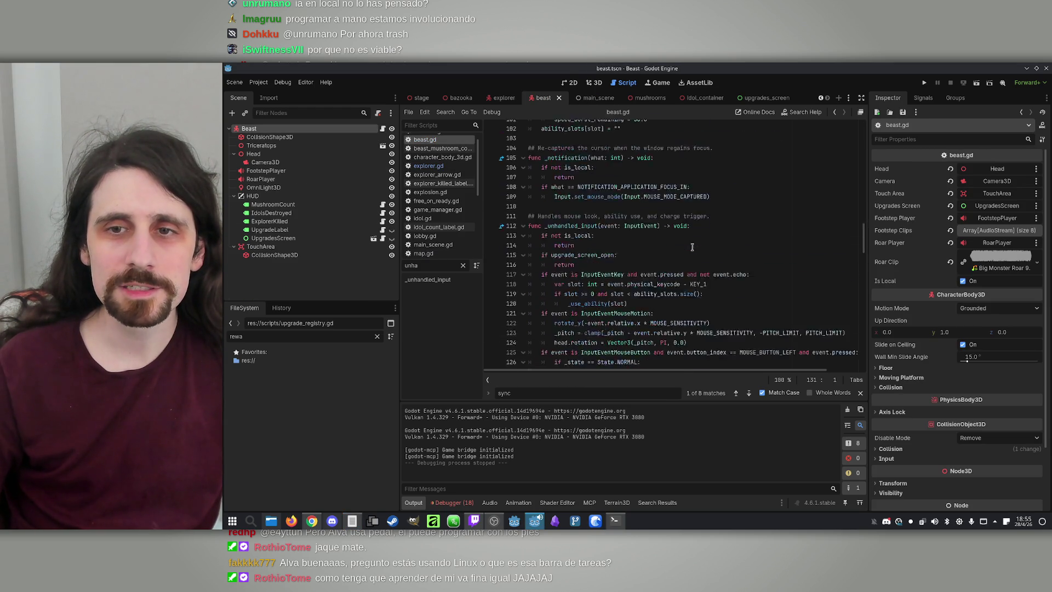
pyautogui.scroll(-8, 704, 262)
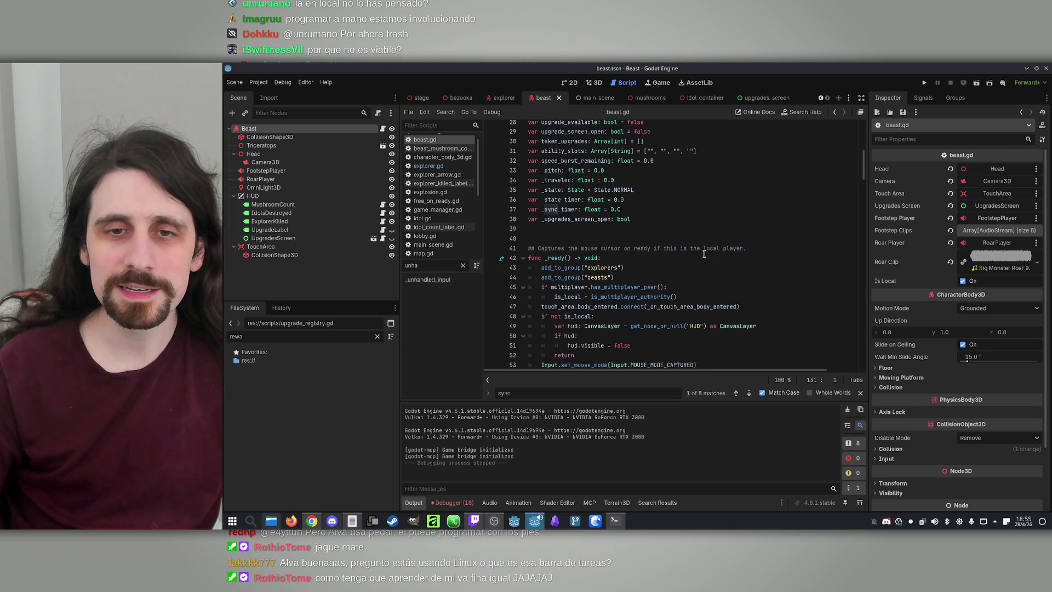
# Select "explorers" in beast.gd's add_to_group call, then open the Search menu.
pyautogui.doubleClick(603, 244)
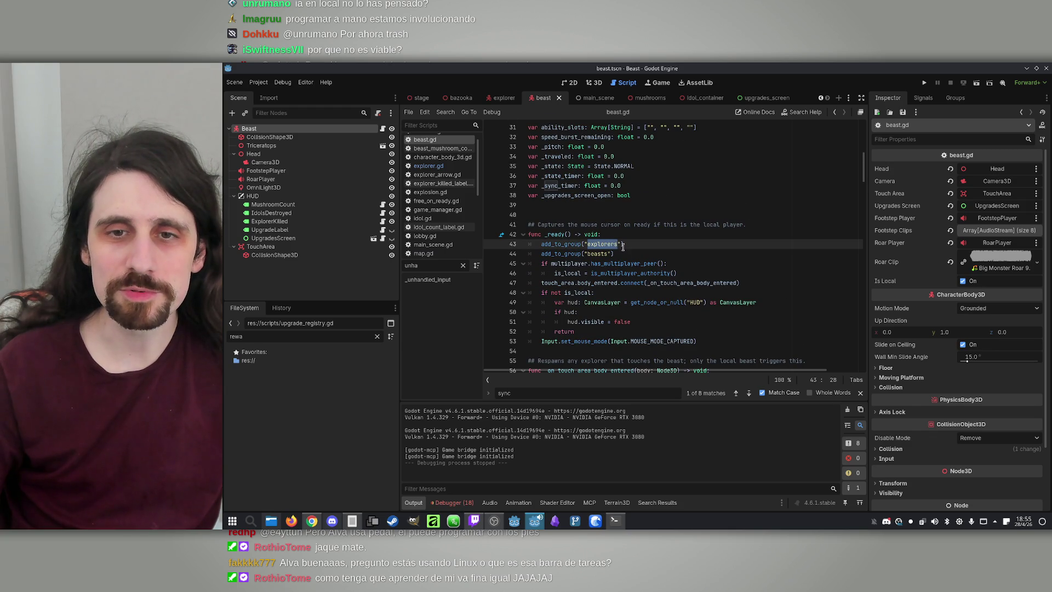
pyautogui.click(621, 245)
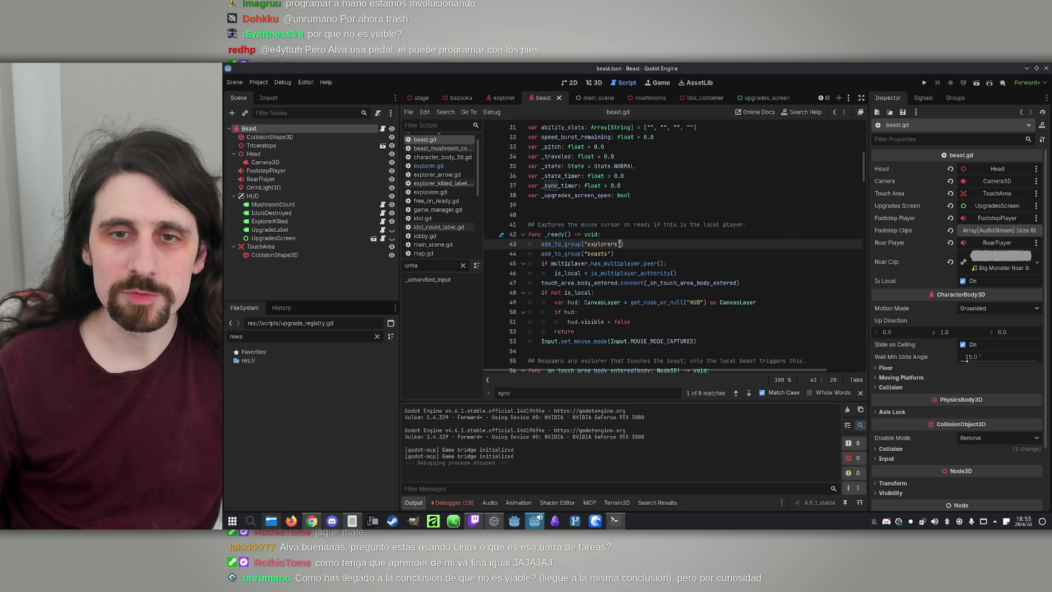
pyautogui.moveTo(621, 244); pyautogui.dragTo(586, 245)
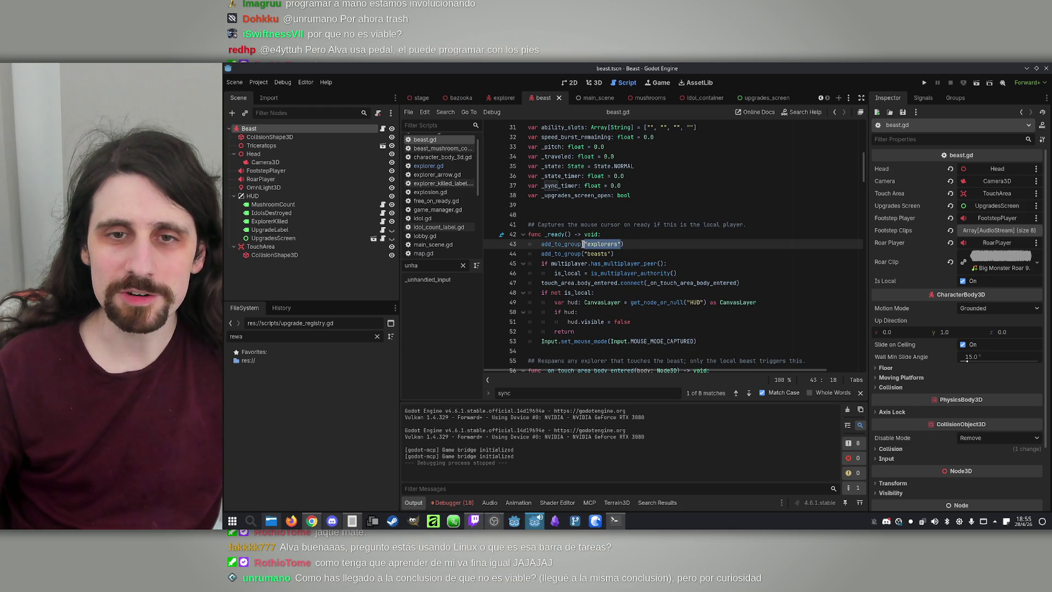
pyautogui.click(712, 264)
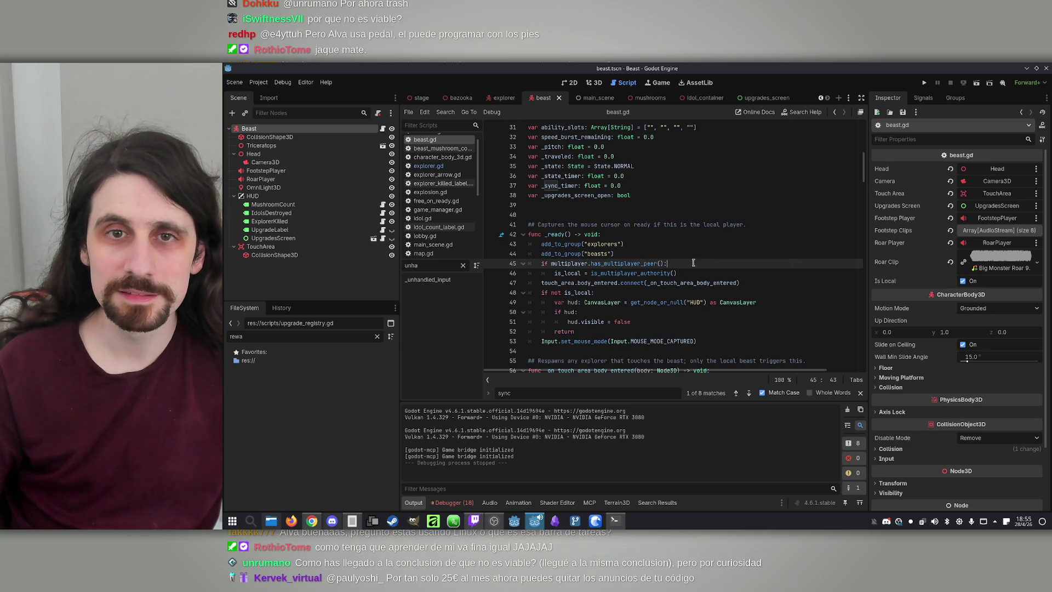
pyautogui.click(425, 112)
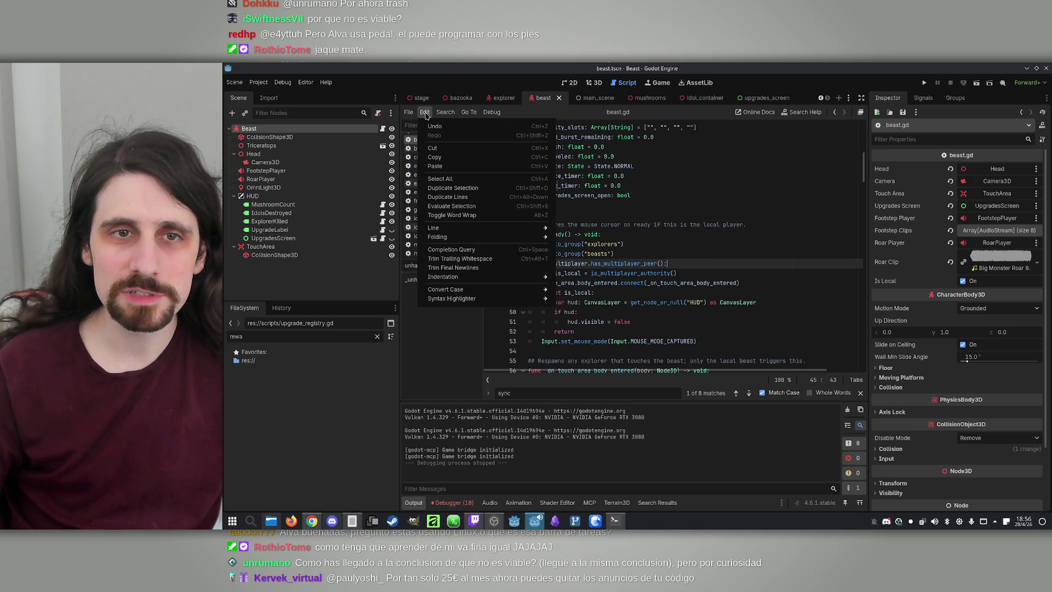
# Search all project files for "explorers" and open the stage_manager.gd line 130 match.
pyautogui.moveTo(445, 112)
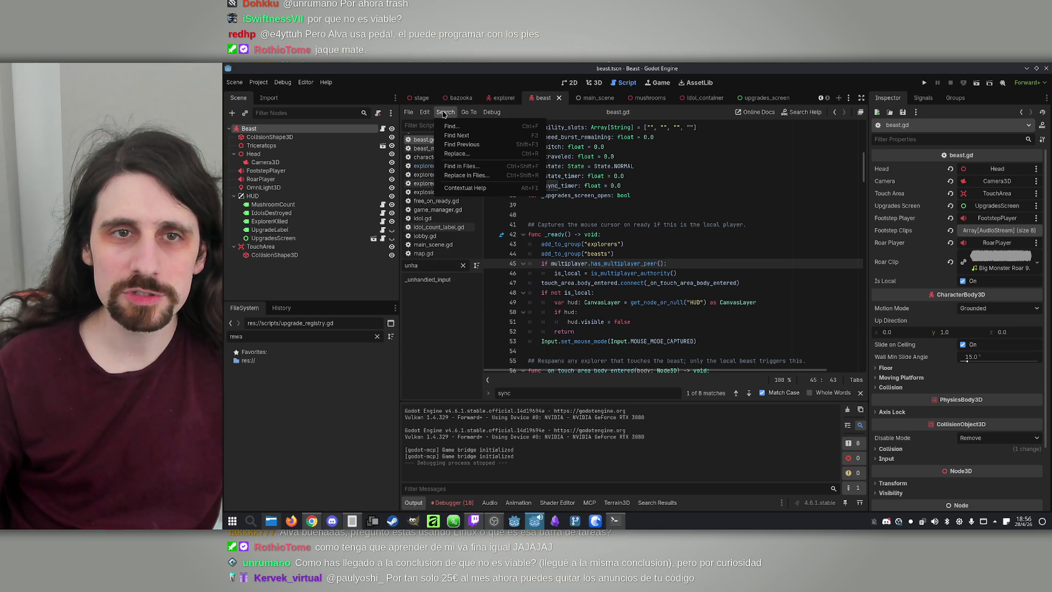
pyautogui.click(485, 166)
pyautogui.click(637, 336)
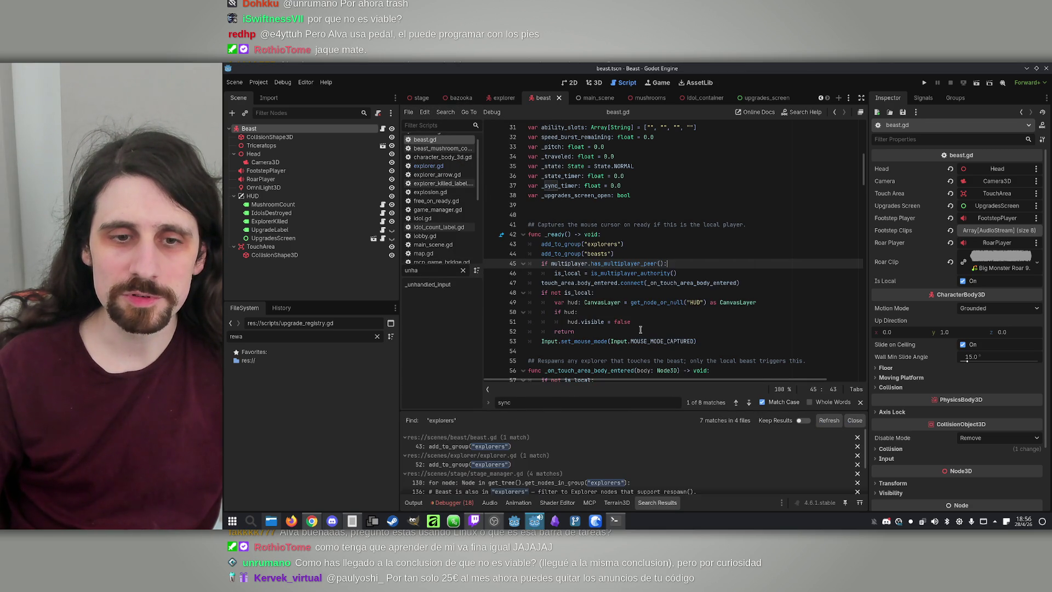
pyautogui.scroll(-3, 507, 460)
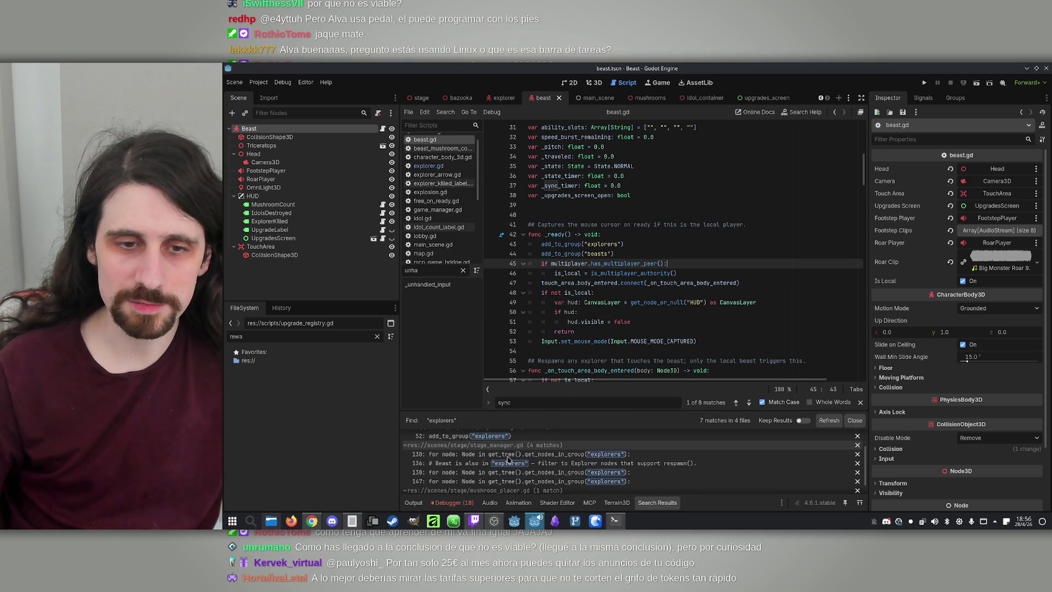
pyautogui.click(598, 455)
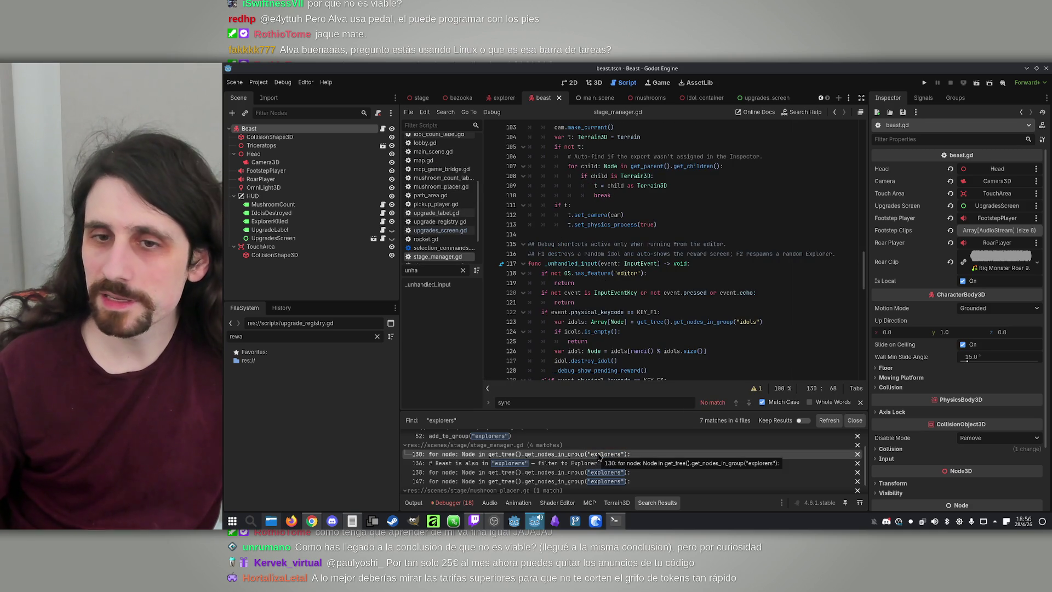
# Review the F3 debug lookup on line 130, select "explorers", then return to the Explorer scene.
pyautogui.press('Down')
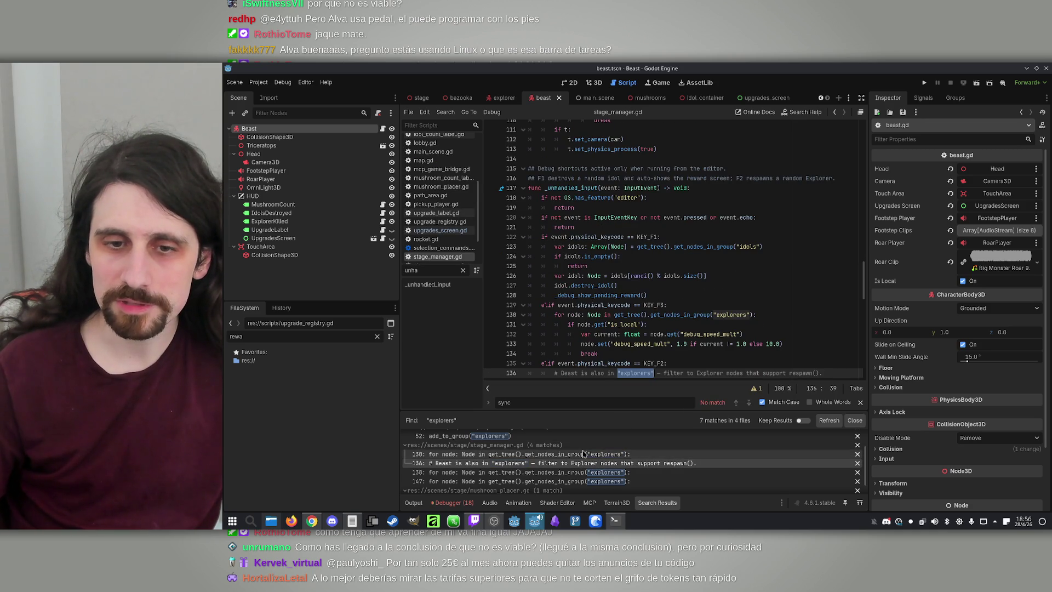
pyautogui.click(587, 454)
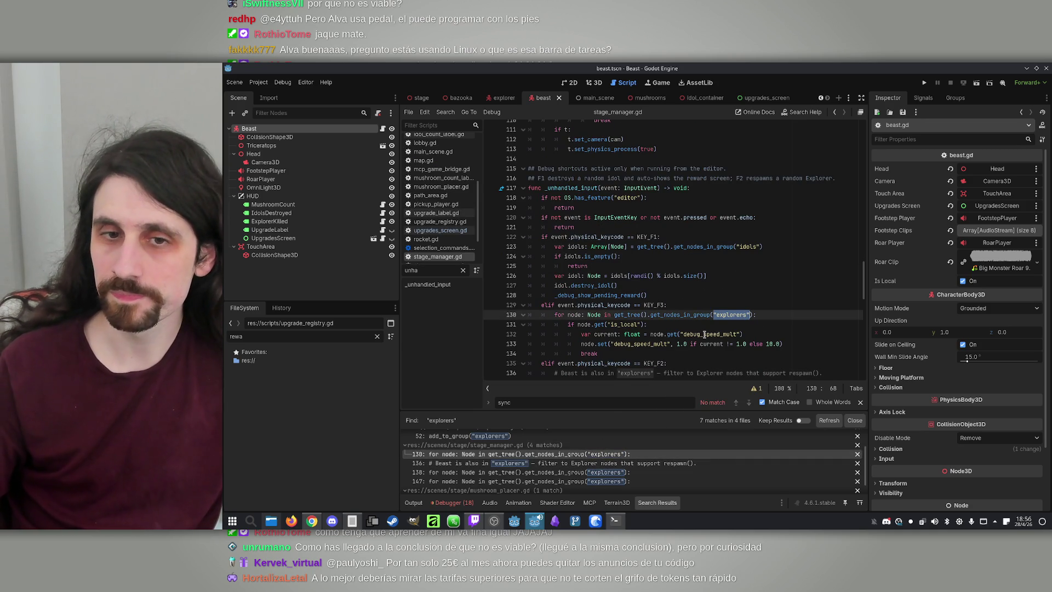
pyautogui.scroll(-1, 706, 320)
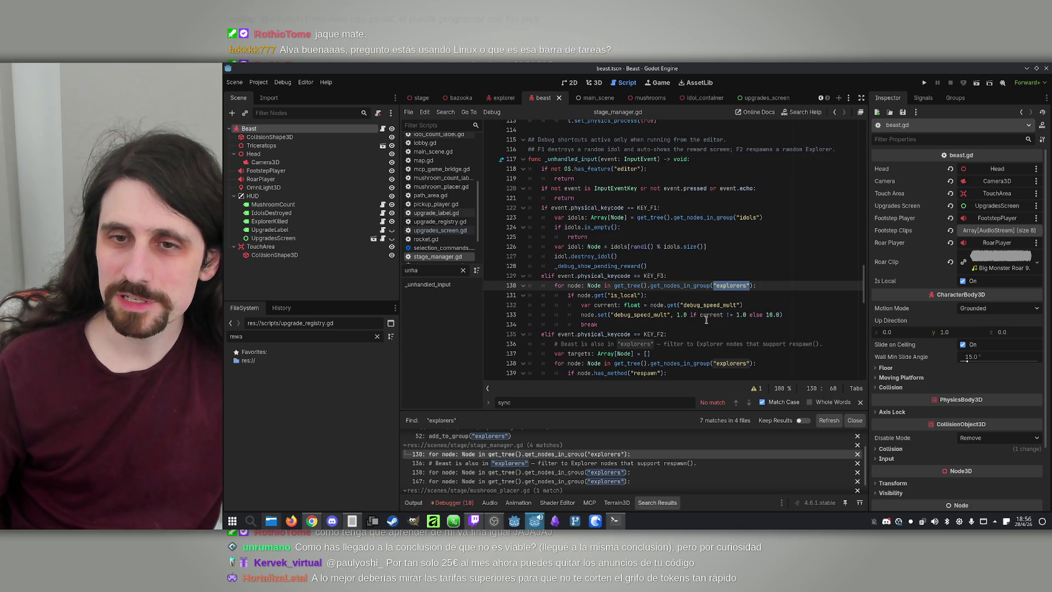
pyautogui.doubleClick(734, 286)
pyautogui.click(497, 98)
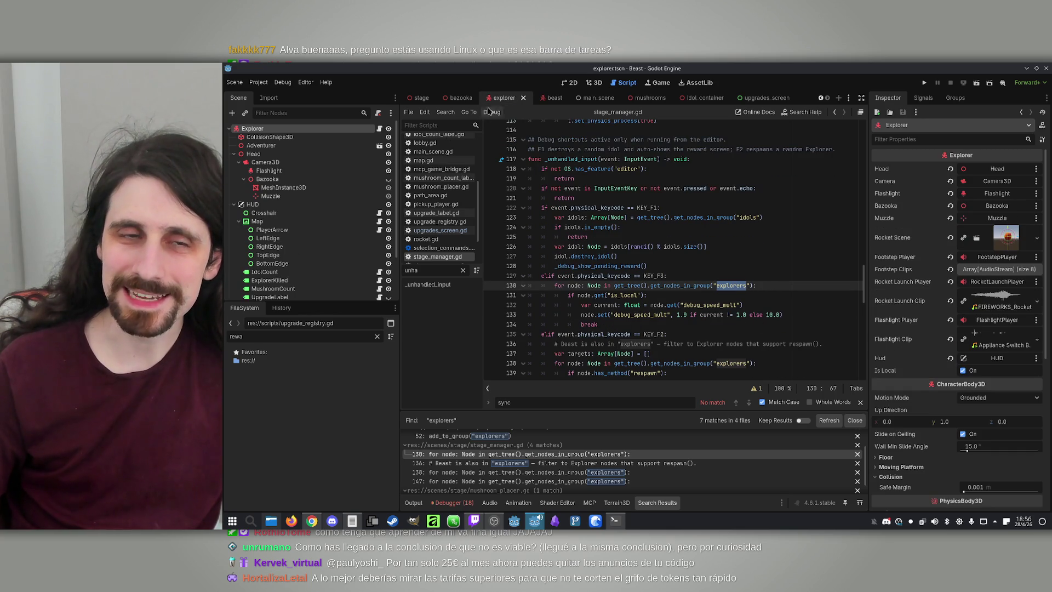
# Duplicate add_to_group("explorers") on explorer.gd line 52 and change the first copy to "players".
pyautogui.click(380, 128)
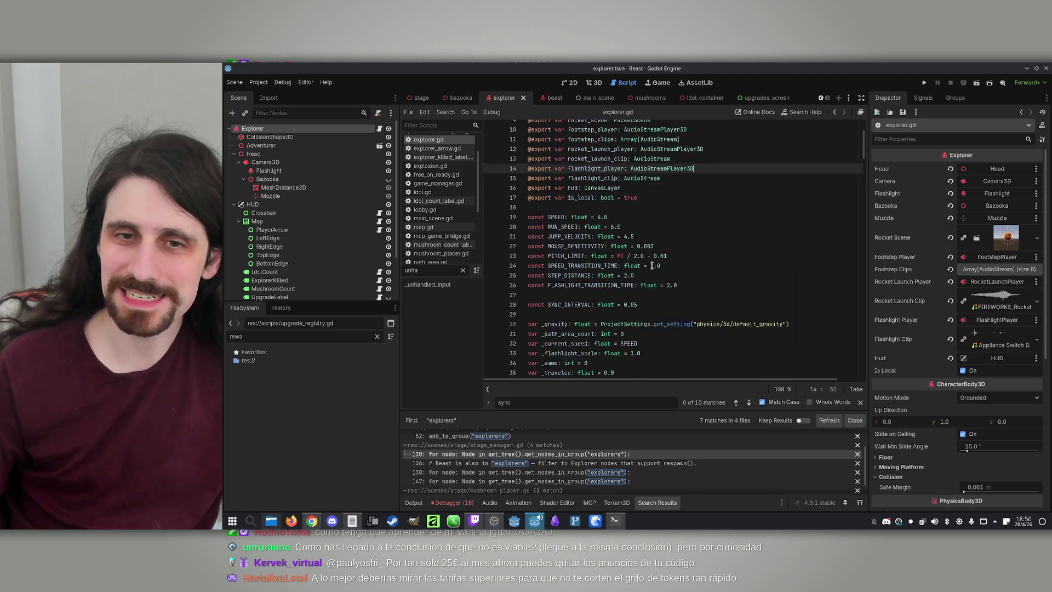
pyautogui.scroll(-10, 652, 265)
pyautogui.click(638, 214)
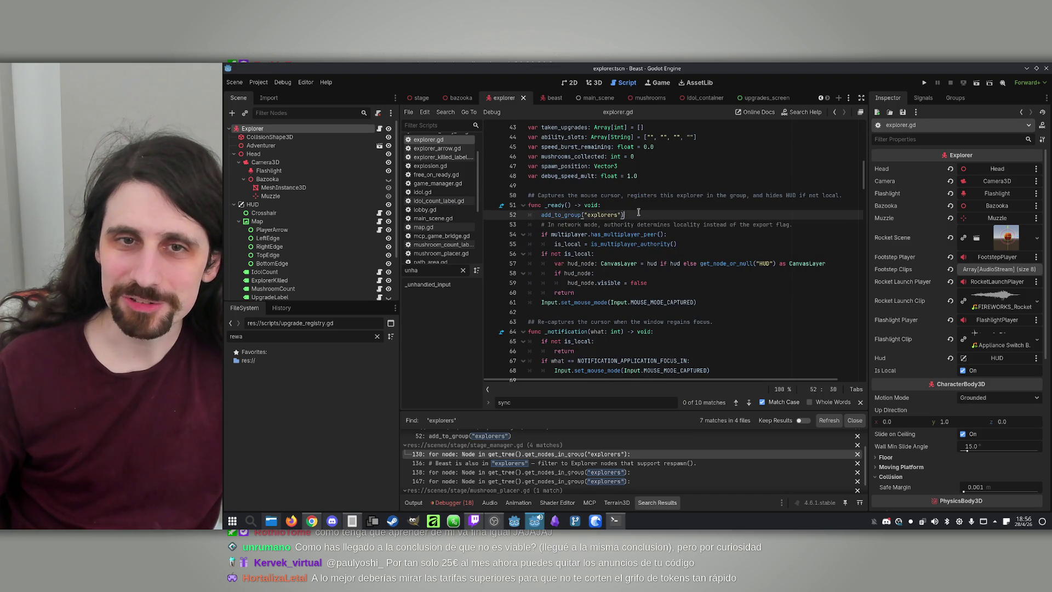
pyautogui.hotkey('ctrl', 'shift', 'd')
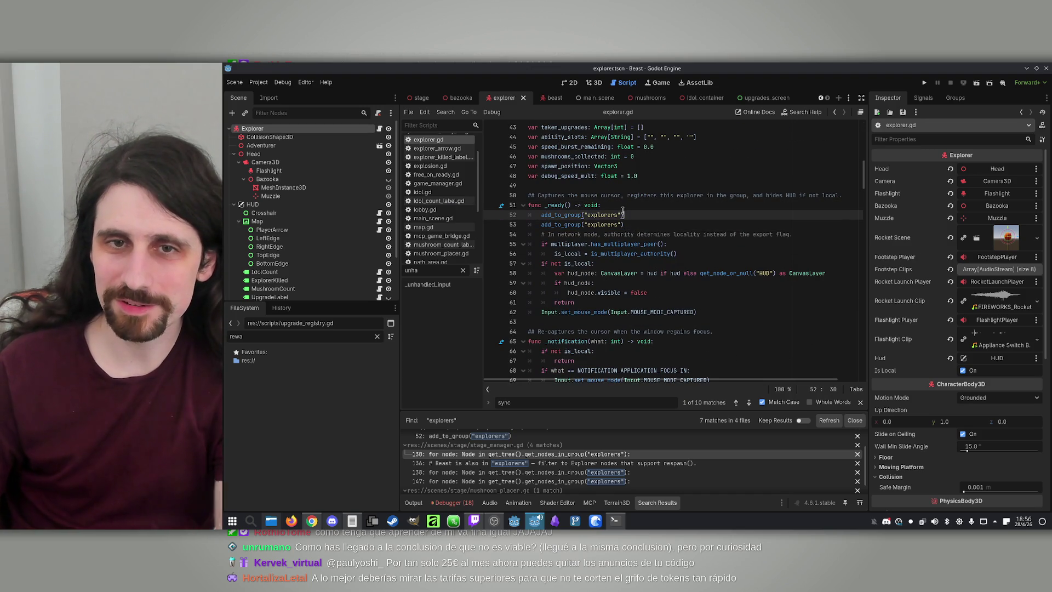
pyautogui.press('Left')
pyautogui.press('Left')
pyautogui.press('BackSpace')
pyautogui.press('BackSpace')
pyautogui.press('BackSpace')
pyautogui.write('playe')
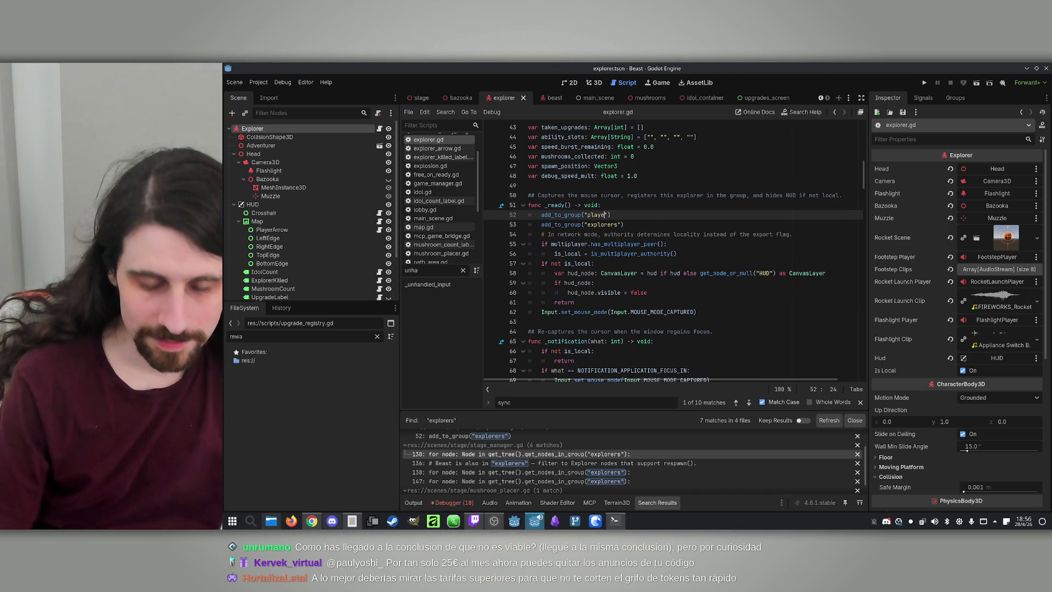
pyautogui.write('rs')
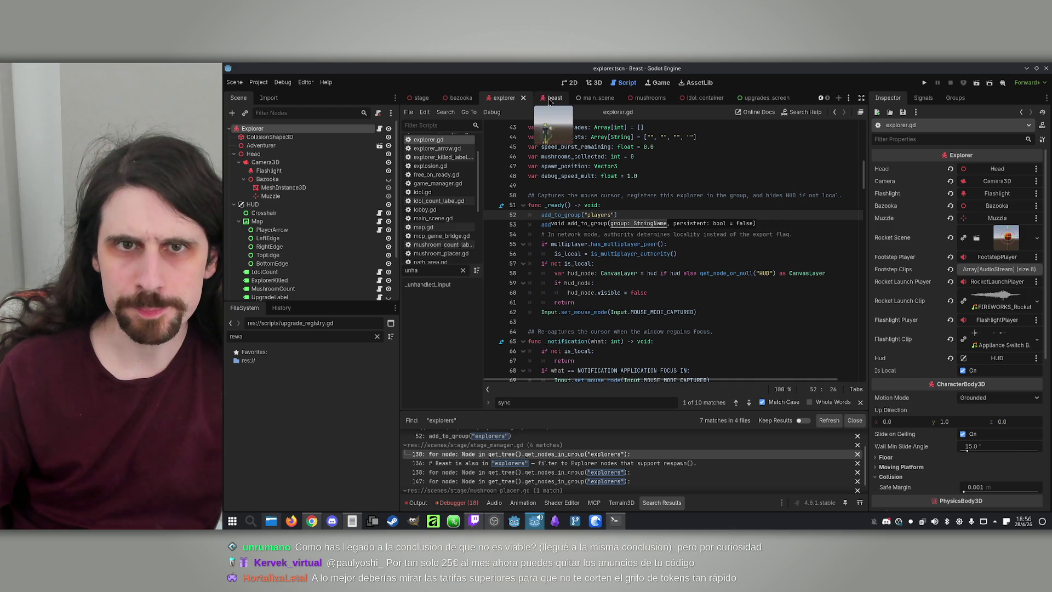
# Replace "explorers" with "players" in beast.gd's add_to_group and on stage_manager.gd line 130.
pyautogui.click(548, 98)
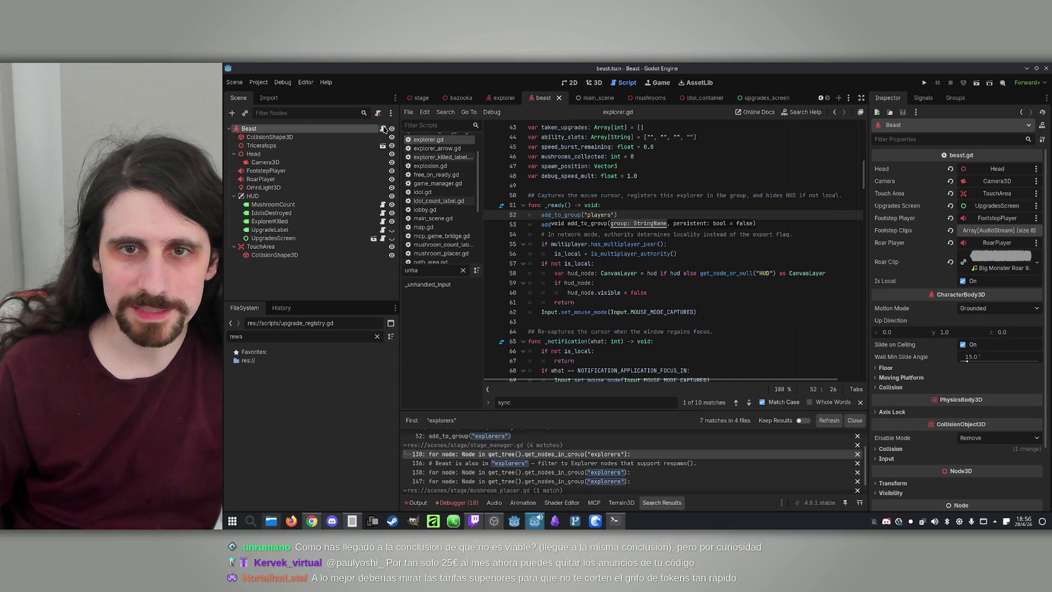
pyautogui.doubleClick(602, 243)
pyautogui.write('players')
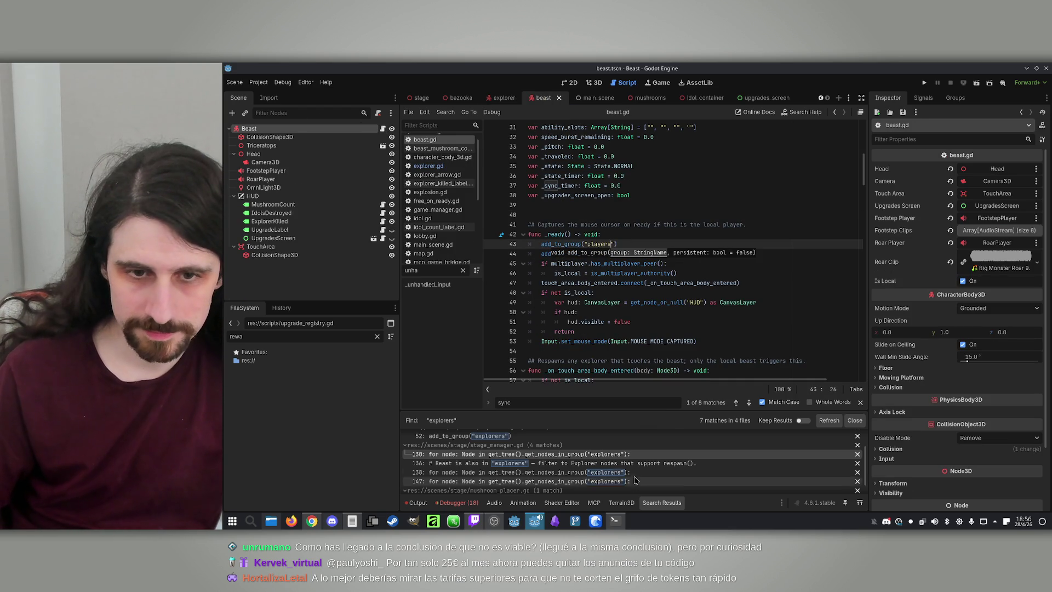
pyautogui.click(521, 454)
pyautogui.doubleClick(729, 293)
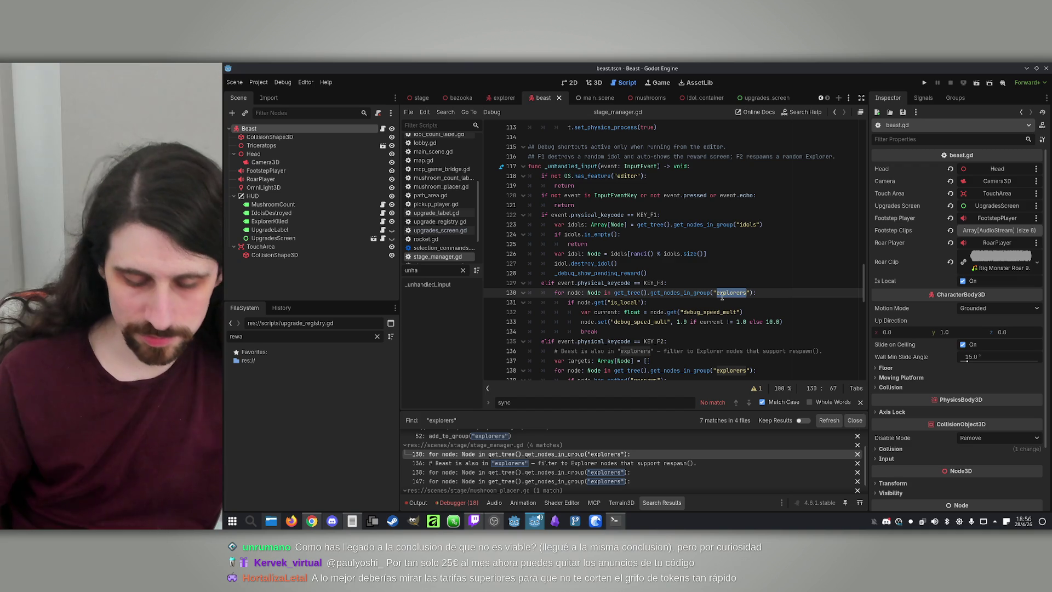
pyautogui.write('players')
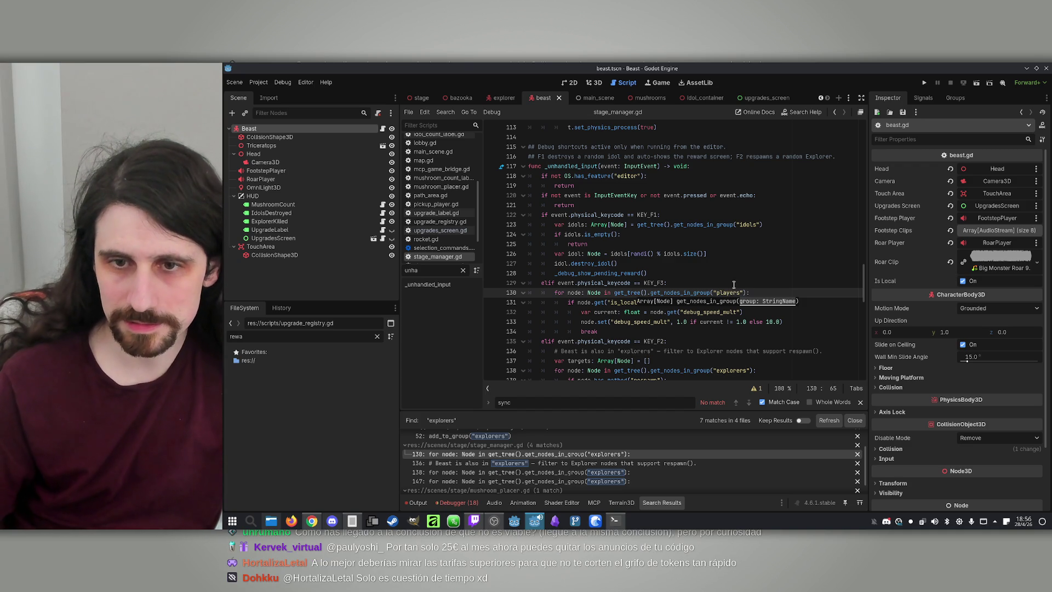
# Review the F2 respawn block on lines 137–142 and save stage_manager.gd.
pyautogui.scroll(-2, 723, 306)
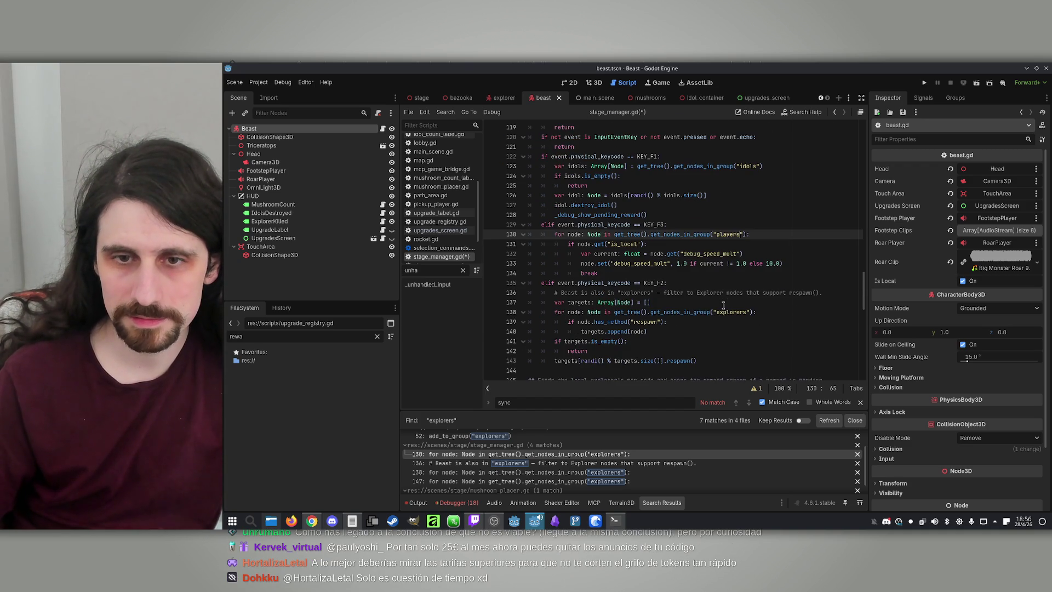
pyautogui.doubleClick(728, 234)
pyautogui.click(697, 284)
pyautogui.scroll(-1, 697, 283)
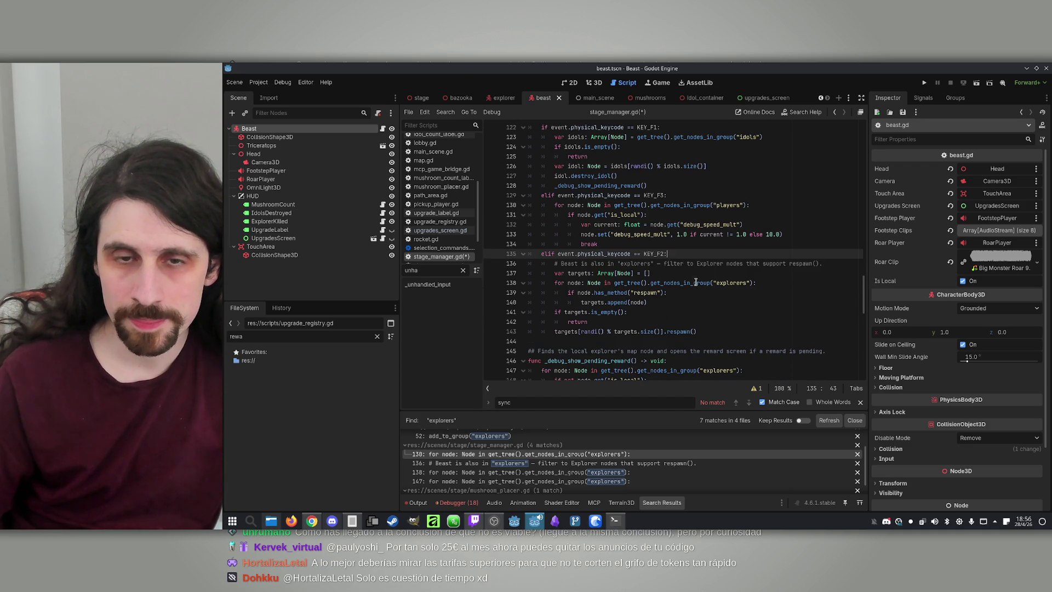
pyautogui.click(692, 274)
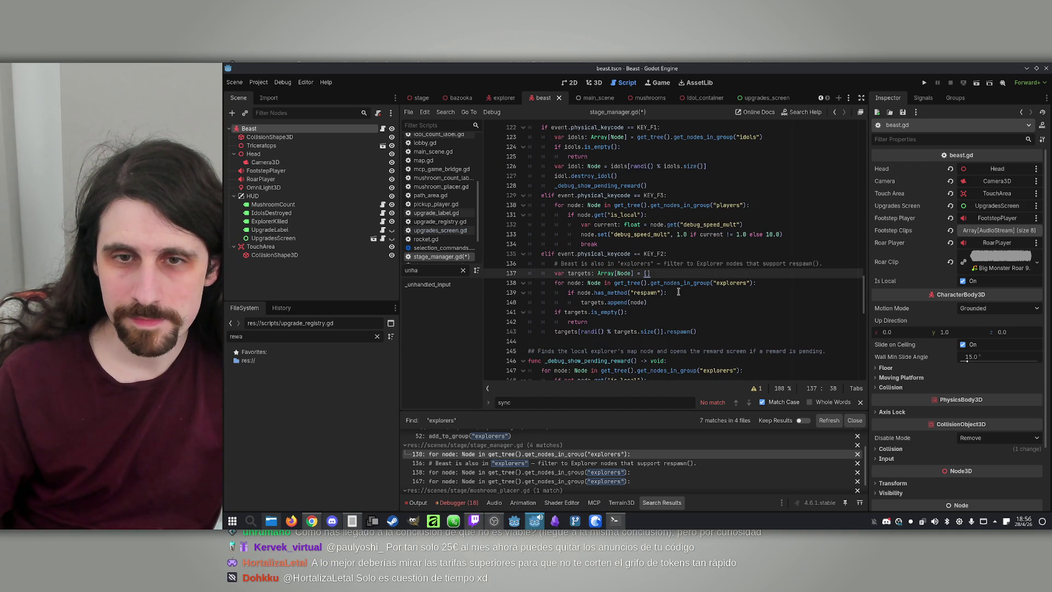
pyautogui.click(679, 292)
pyautogui.click(665, 303)
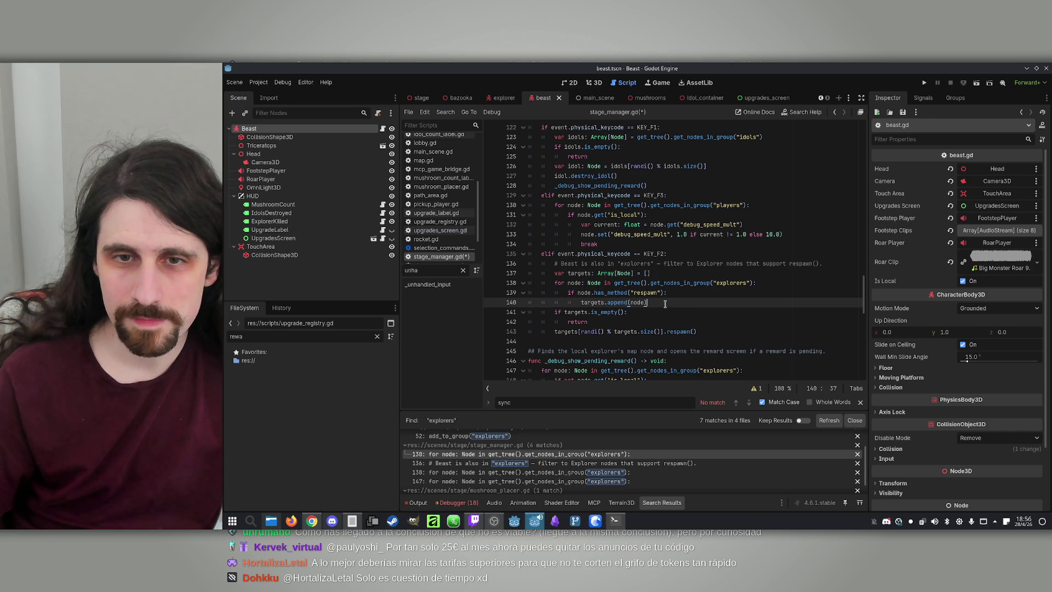
pyautogui.click(650, 313)
pyautogui.click(635, 323)
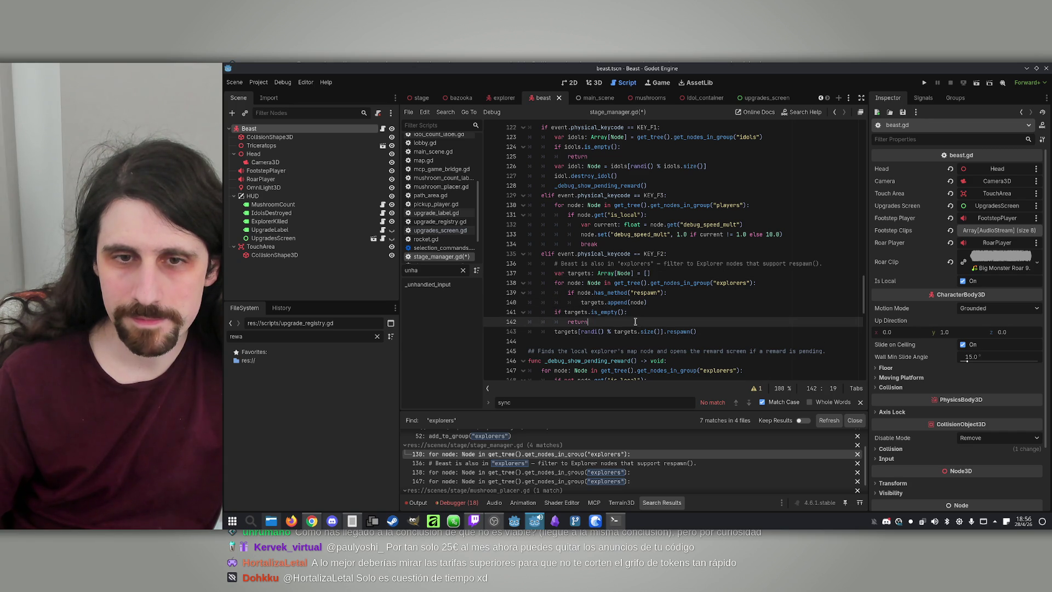
pyautogui.hotkey('ctrl', 's')
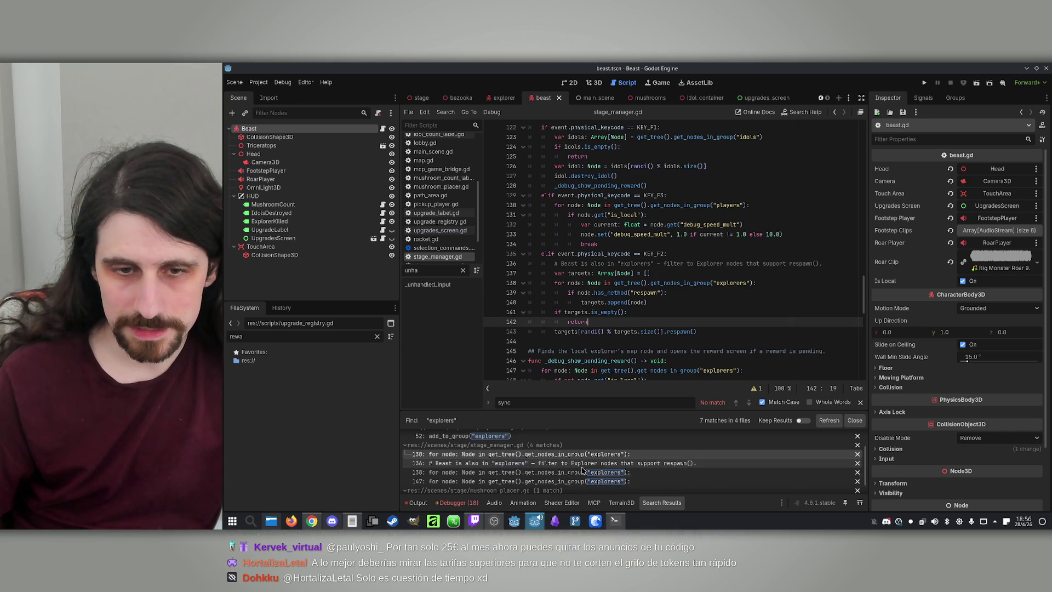
# Change "explorers" to "players" on line 147 in _debug_show_pending_reward.
pyautogui.click(580, 473)
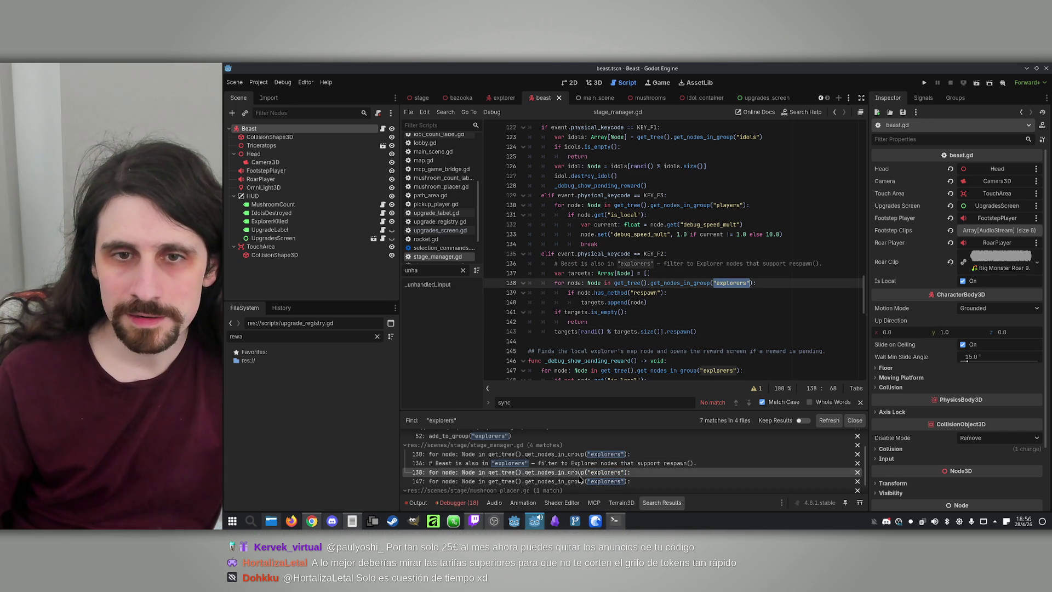
pyautogui.click(580, 482)
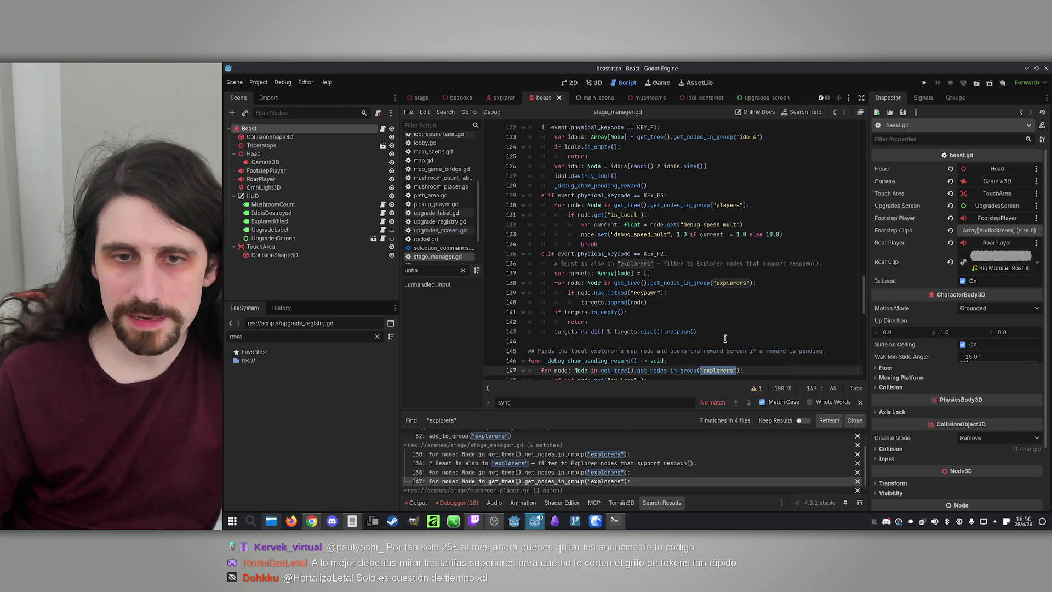
pyautogui.scroll(-3, 725, 338)
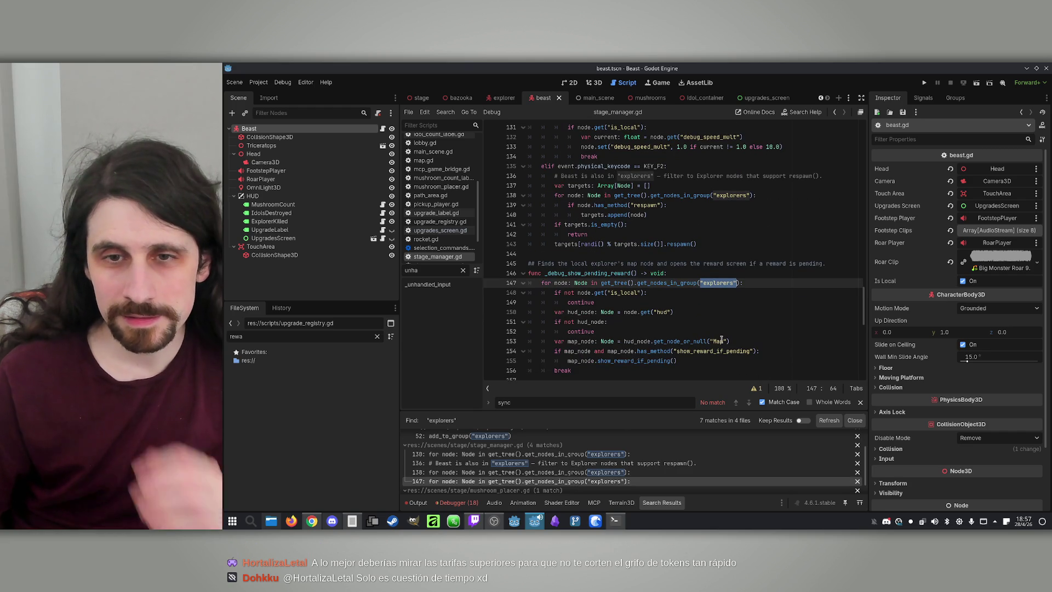
pyautogui.doubleClick(716, 283)
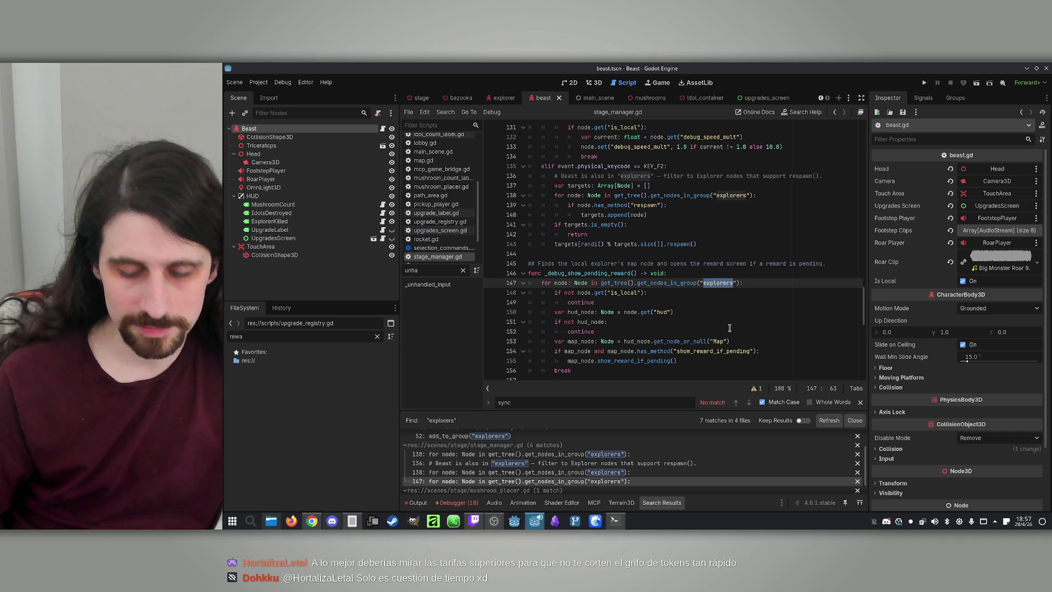
pyautogui.write('players')
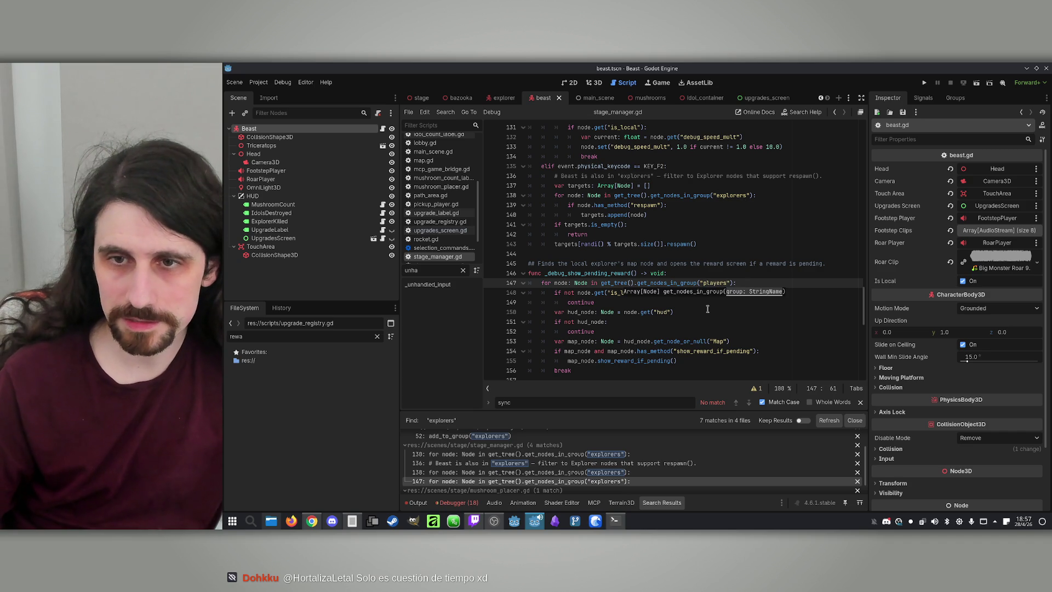
pyautogui.click(698, 332)
pyautogui.scroll(-5, 688, 323)
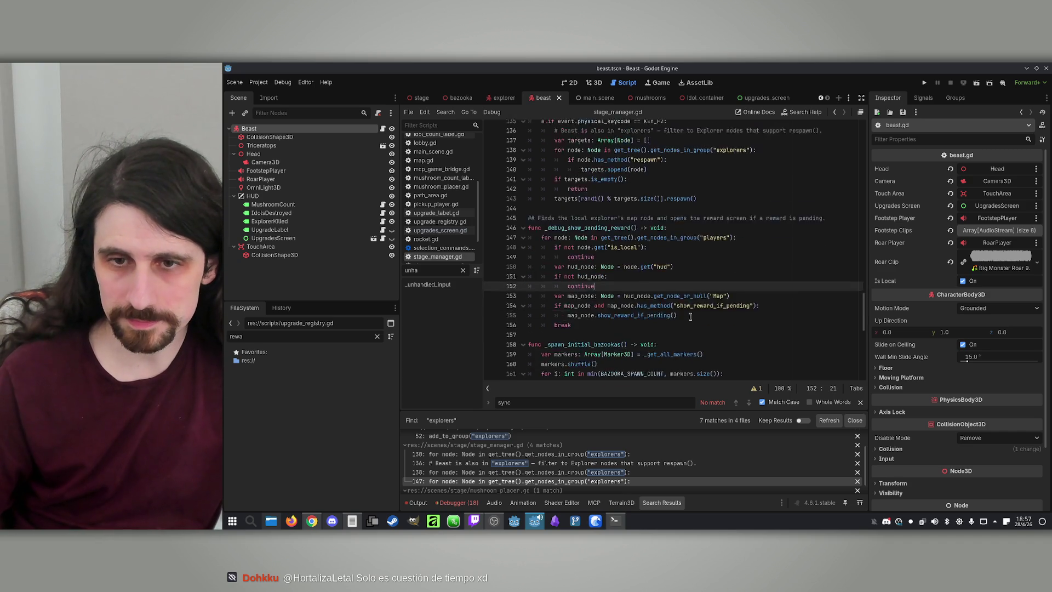
# Change the group on mushroom_placer.gd line 102 from "explorers" to "players".
pyautogui.scroll(-1, 558, 476)
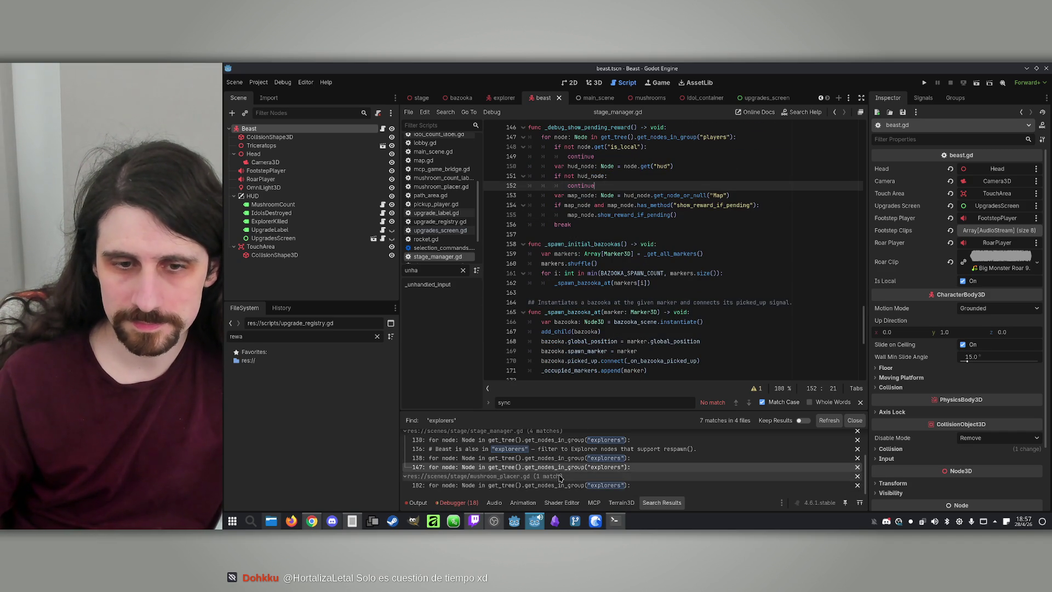
pyautogui.click(571, 486)
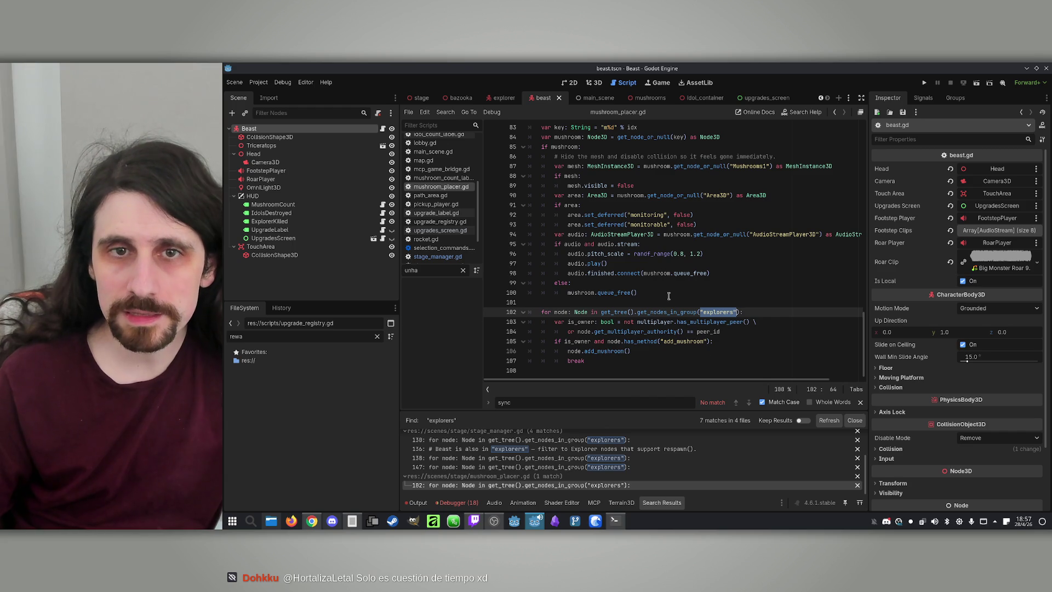
pyautogui.scroll(4, 668, 291)
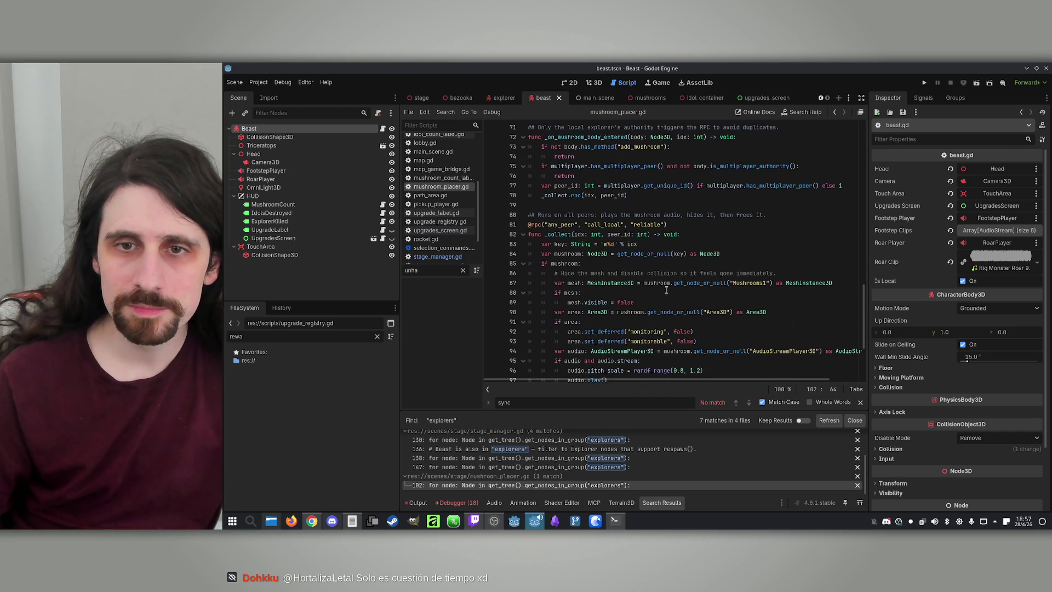
pyautogui.scroll(-4, 667, 290)
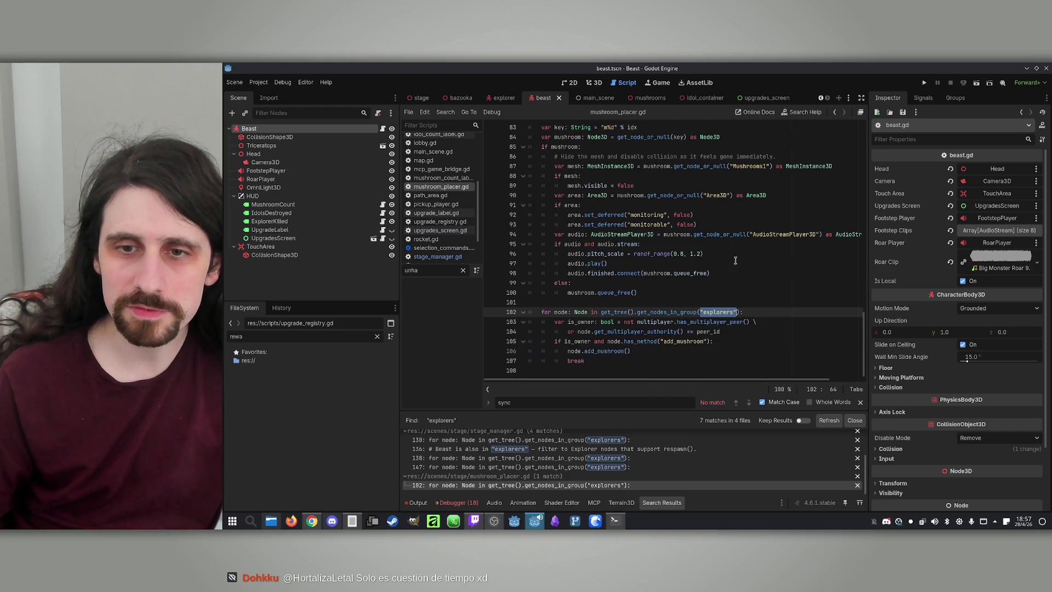
pyautogui.doubleClick(726, 312)
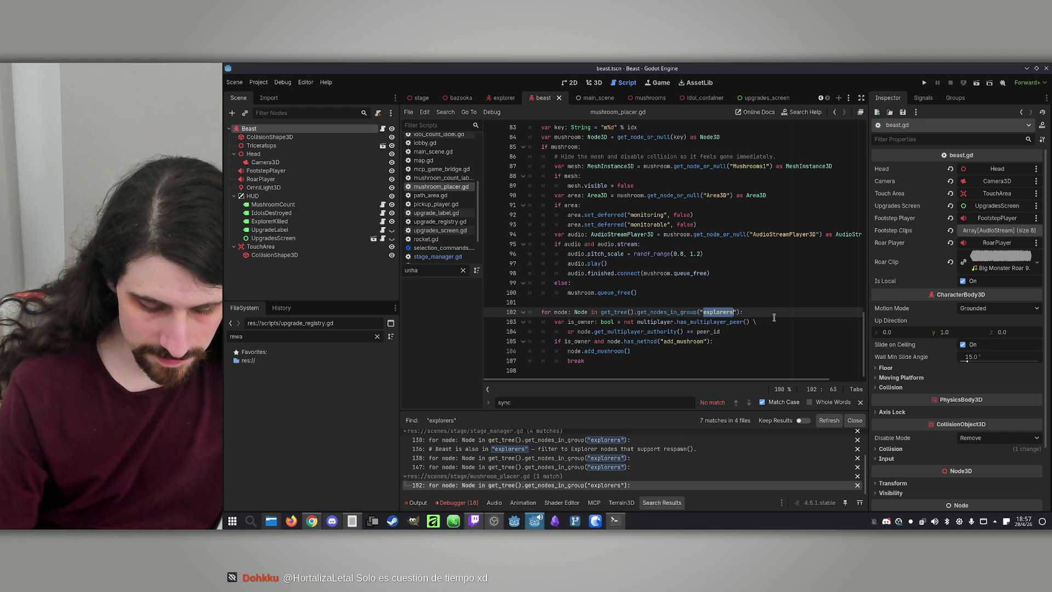
pyautogui.write('players')
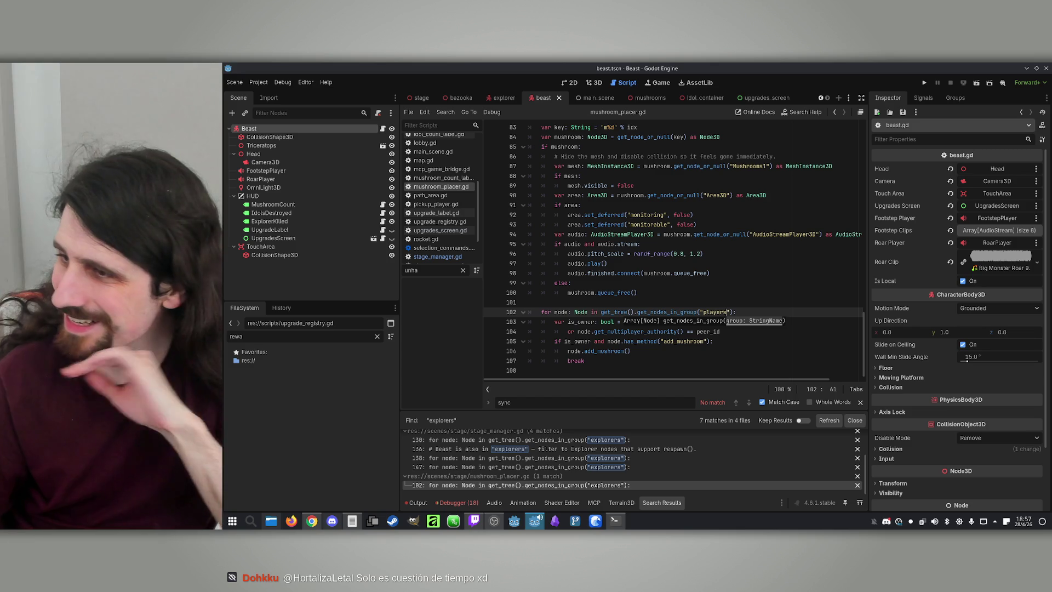
pyautogui.click(762, 291)
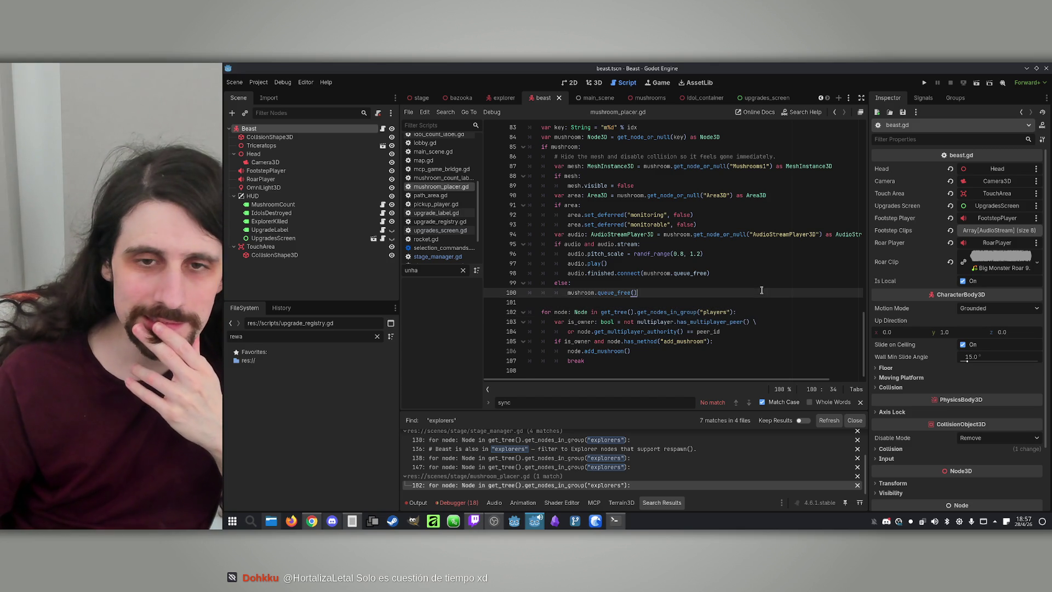
pyautogui.scroll(3, 623, 463)
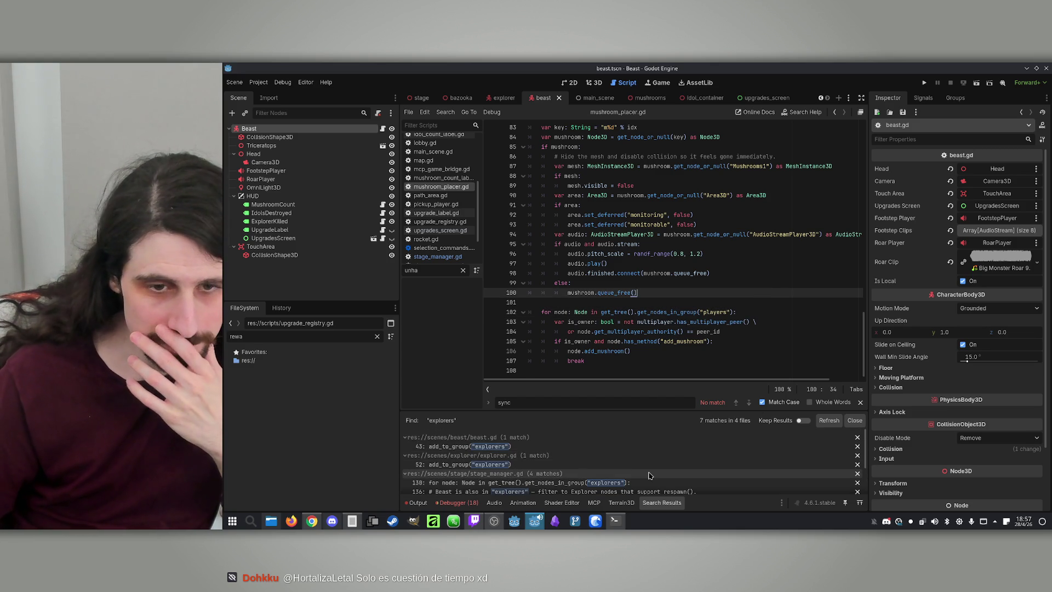
pyautogui.click(746, 264)
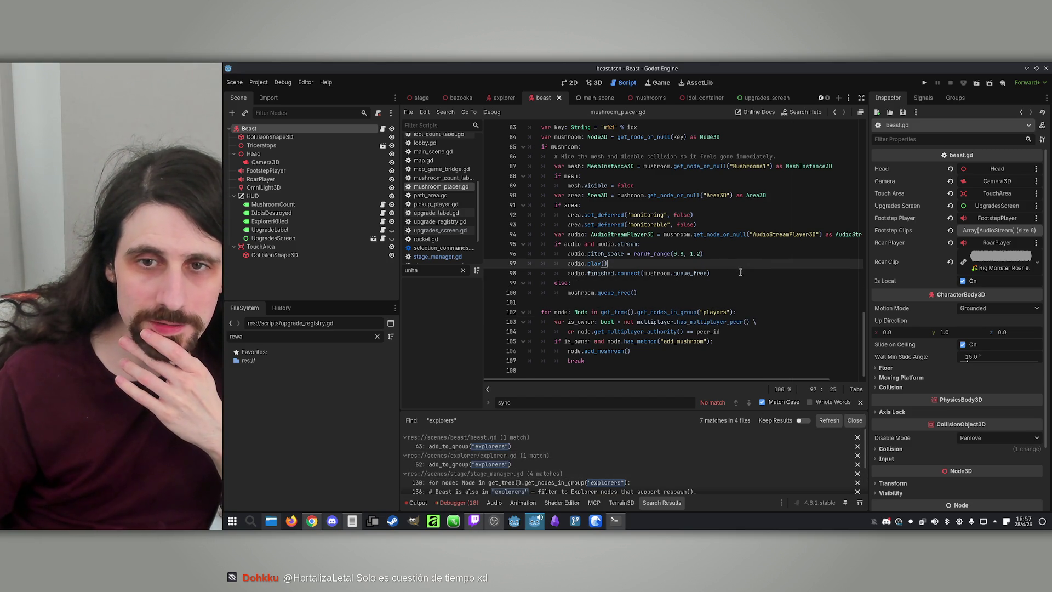
pyautogui.click(740, 272)
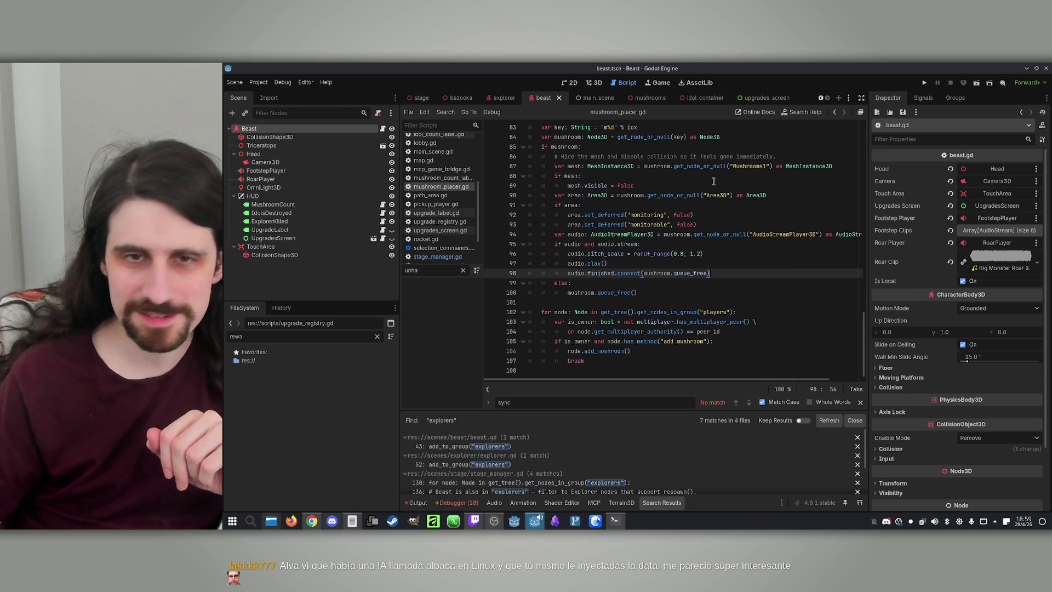
pyautogui.press('Up')
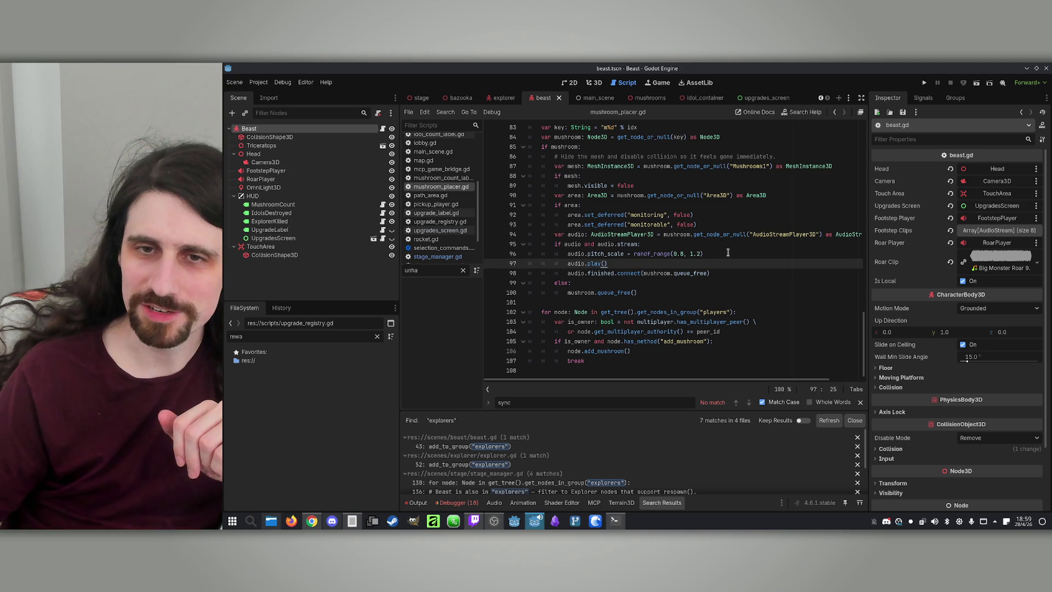
pyautogui.click(728, 252)
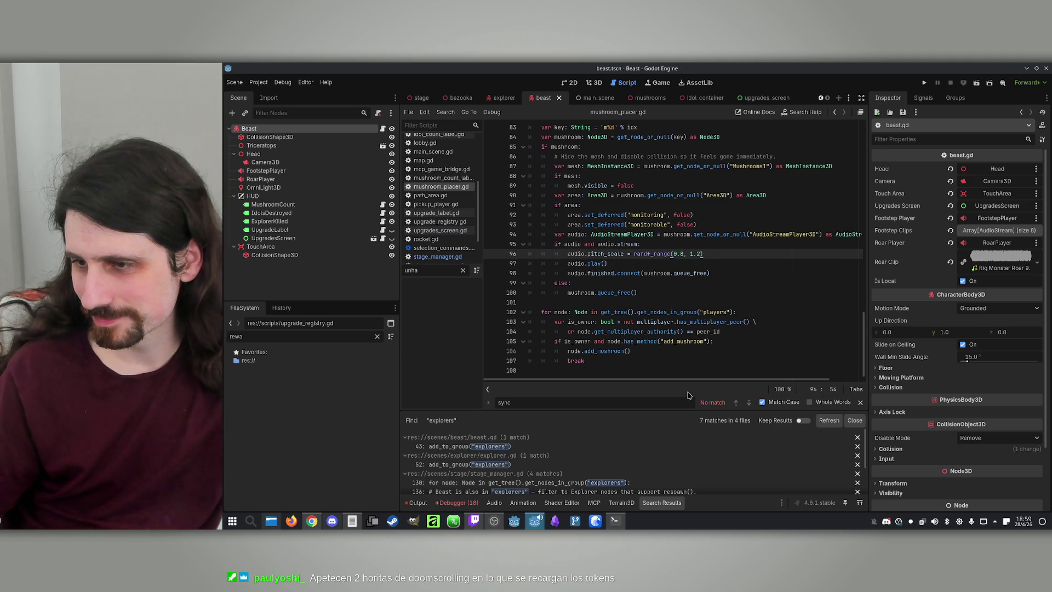
pyautogui.click(614, 526)
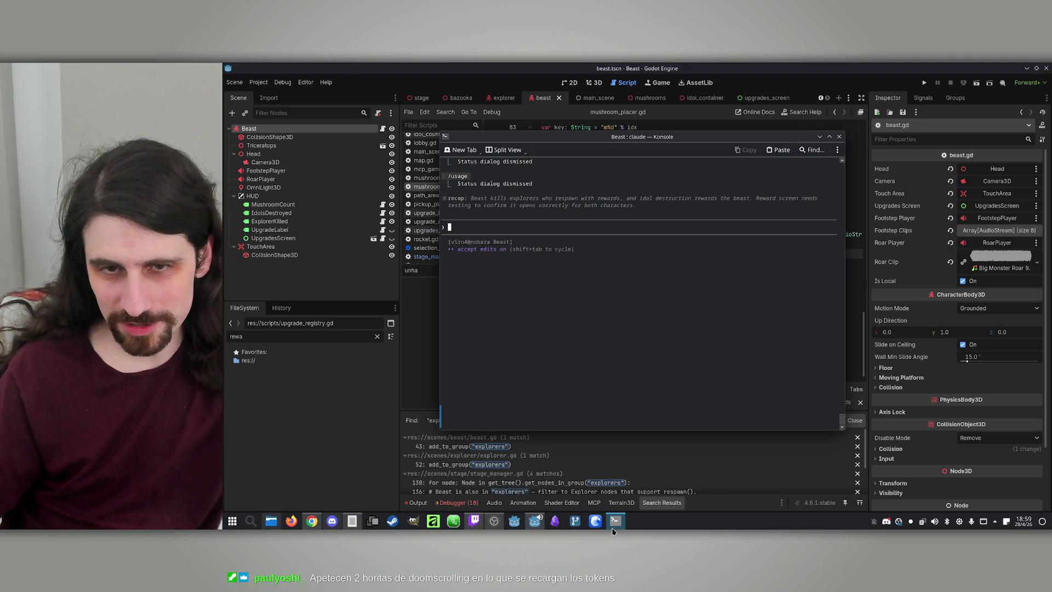
pyautogui.click(614, 526)
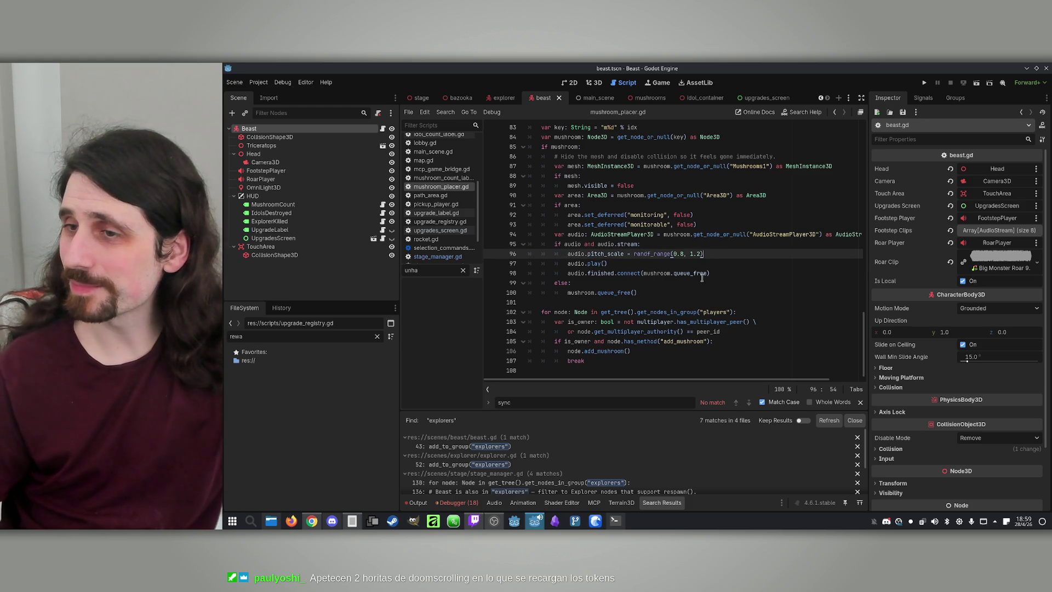
# Dismiss the queue_free documentation popup and bring the Claude terminal in Konsole to the front.
pyautogui.moveTo(699, 277)
pyautogui.click(738, 261)
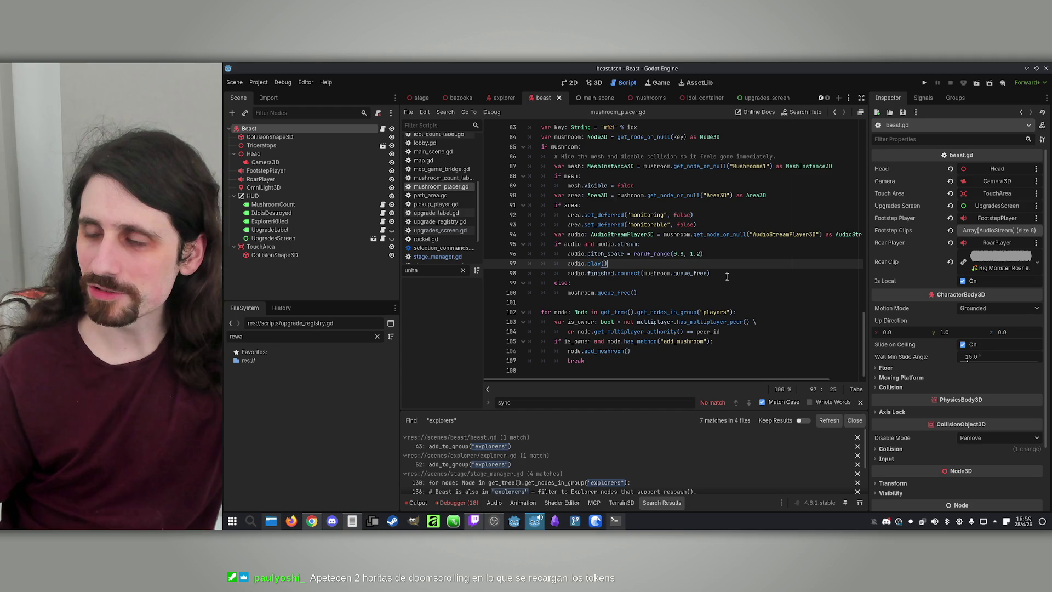
pyautogui.click(745, 255)
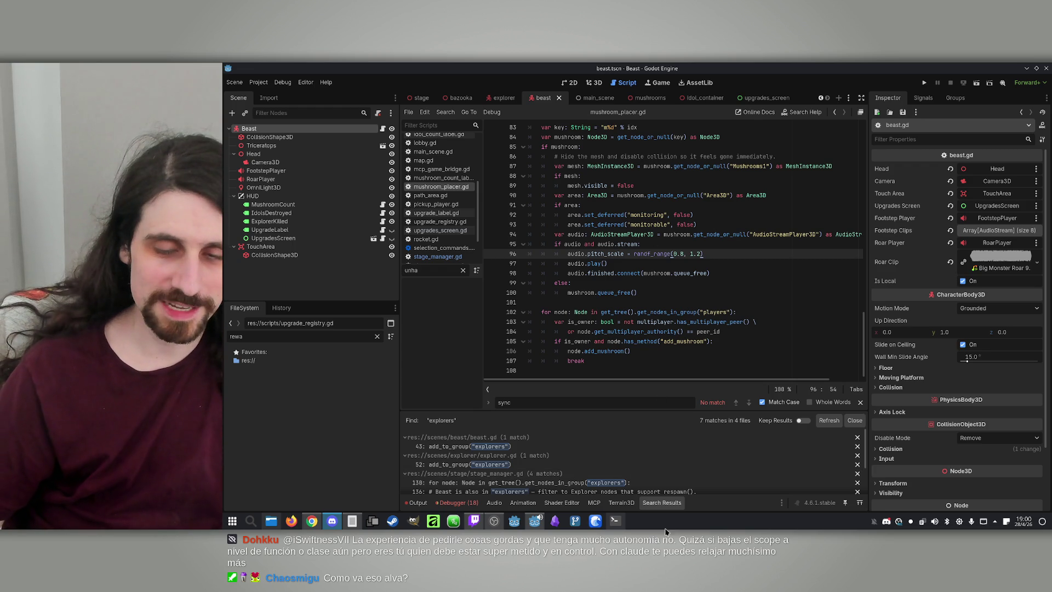
pyautogui.click(617, 521)
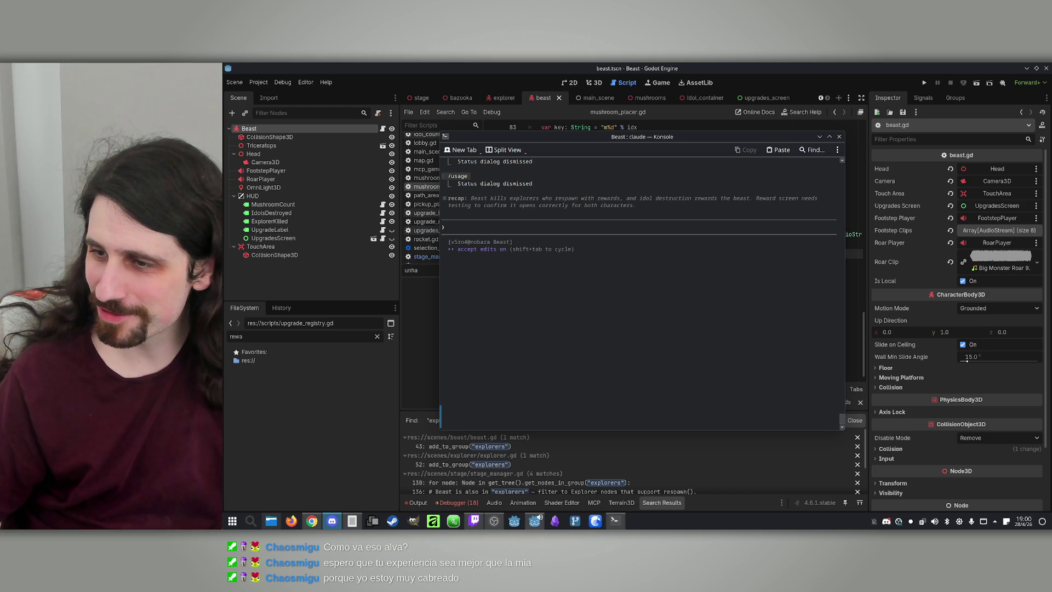
# Minimise the Konsole Claude session to return to the Godot editor.
pyautogui.moveTo(744, 307); pyautogui.dragTo(745, 312)
pyautogui.click(578, 241)
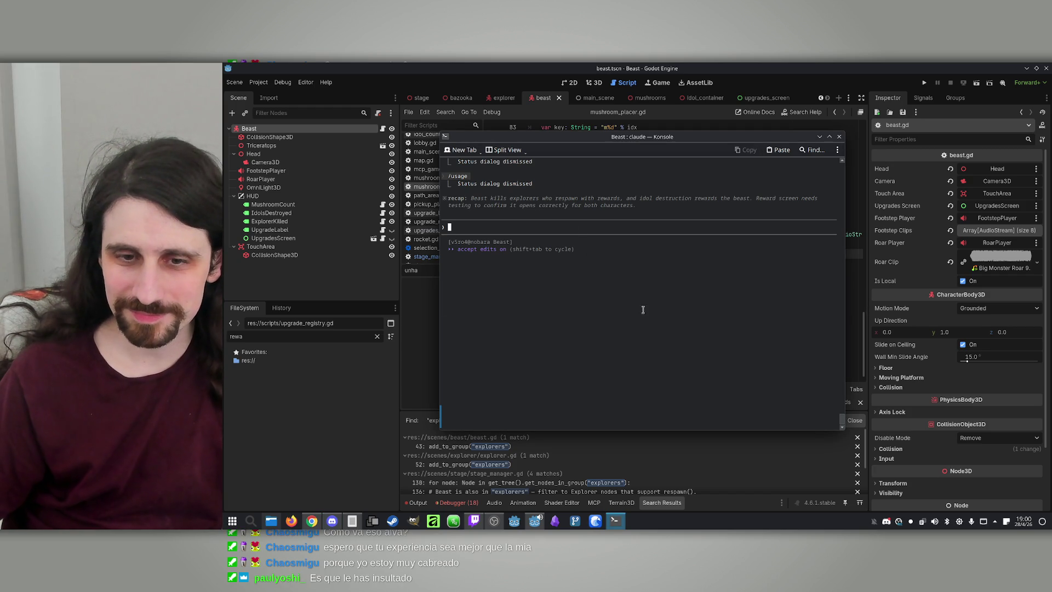
pyautogui.click(620, 526)
pyautogui.click(619, 526)
pyautogui.click(619, 526)
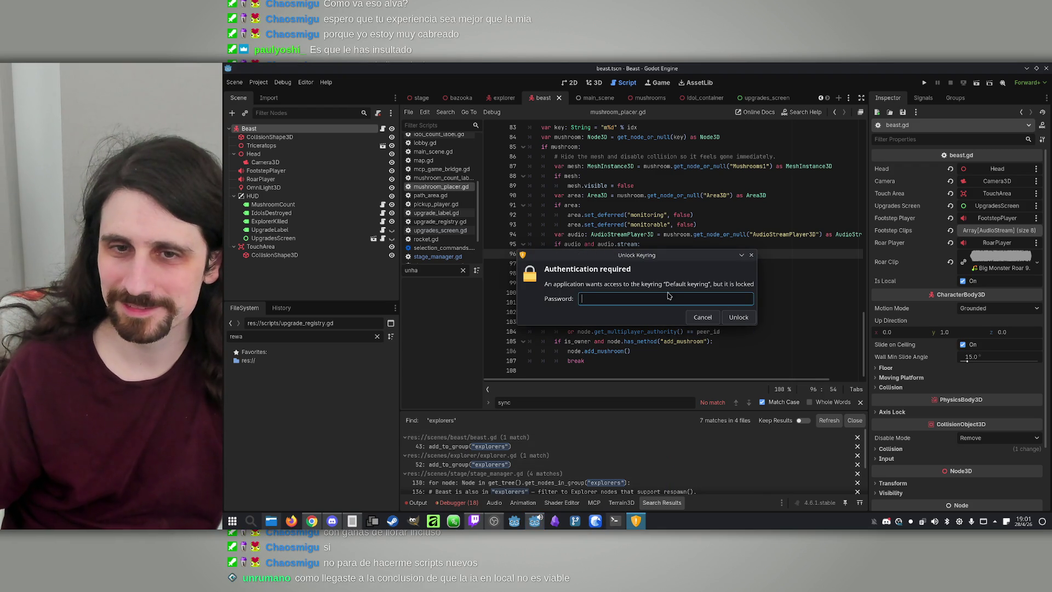
# Enter the keyring password and unlock the default keyring.
pyautogui.write('password')
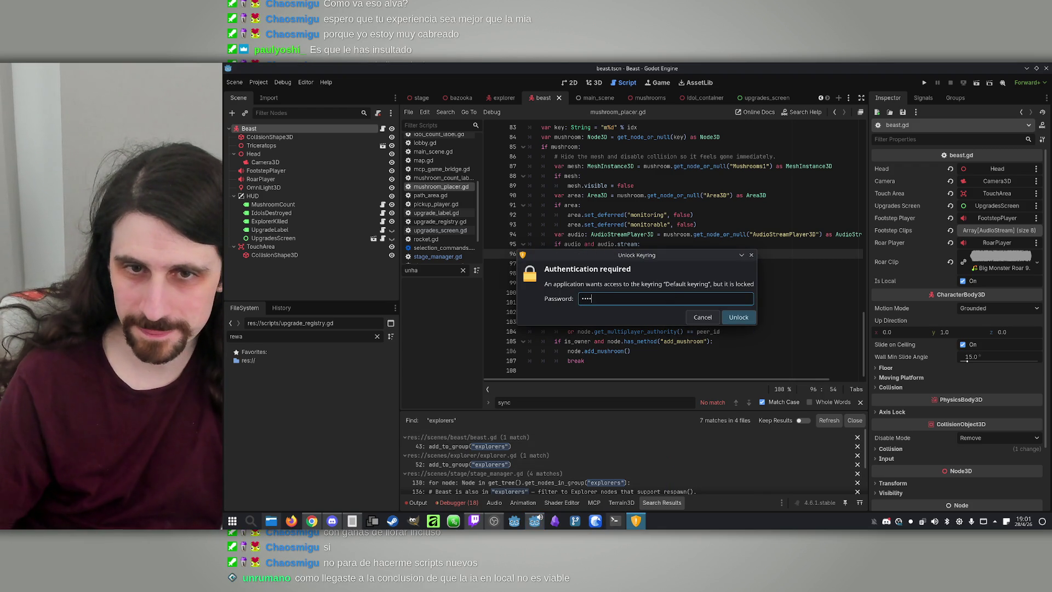
pyautogui.press('Return')
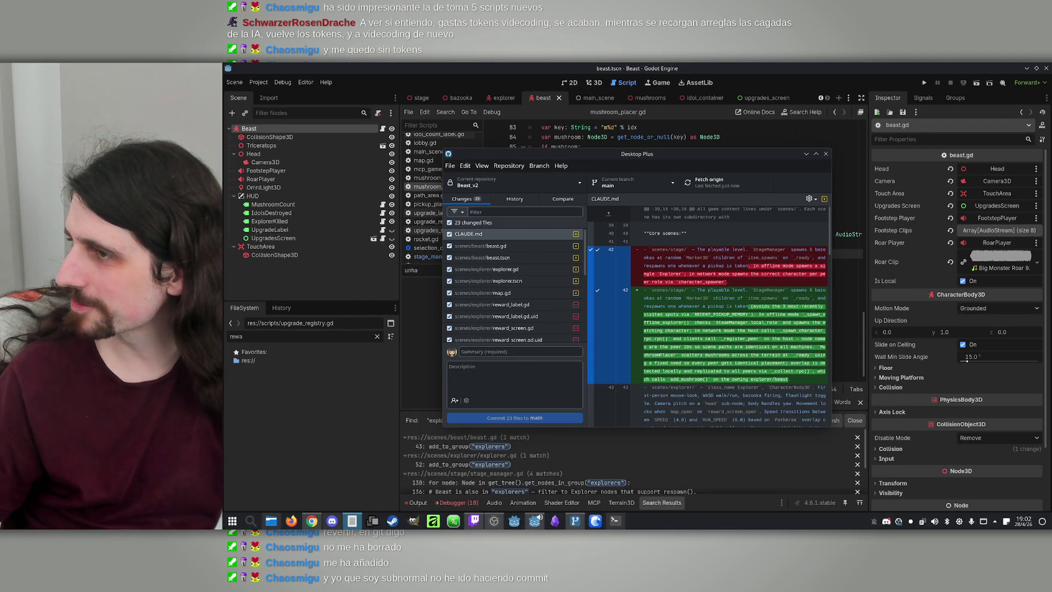
# Commit the 23 files to main as "Shortcuts + explorer kill + rewards to upgrades", then minimise Desktop Plus.
pyautogui.click(504, 352)
pyautogui.write('Shortcuts')
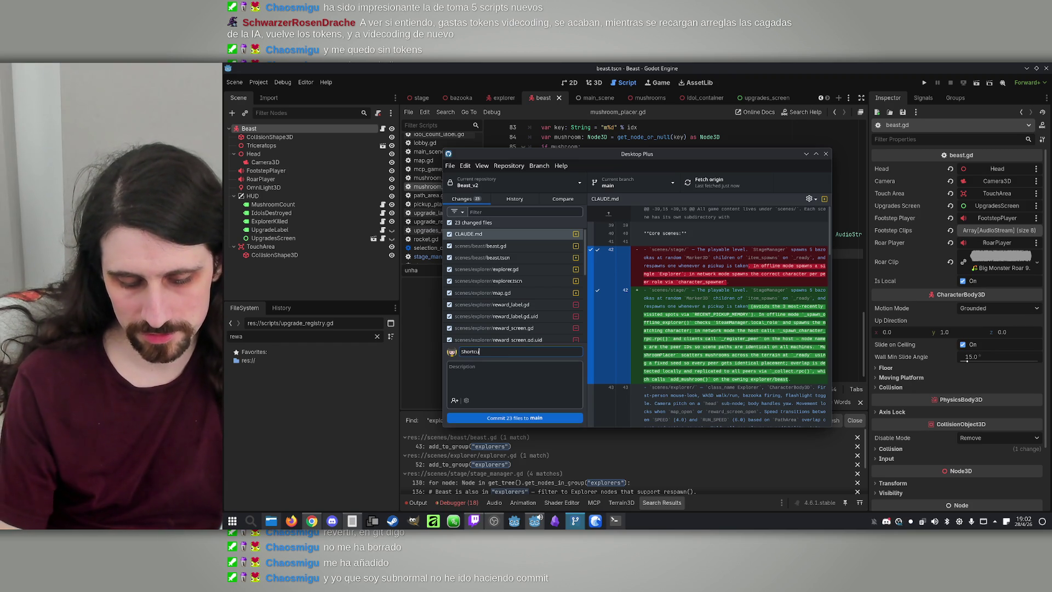
pyautogui.write(' + b')
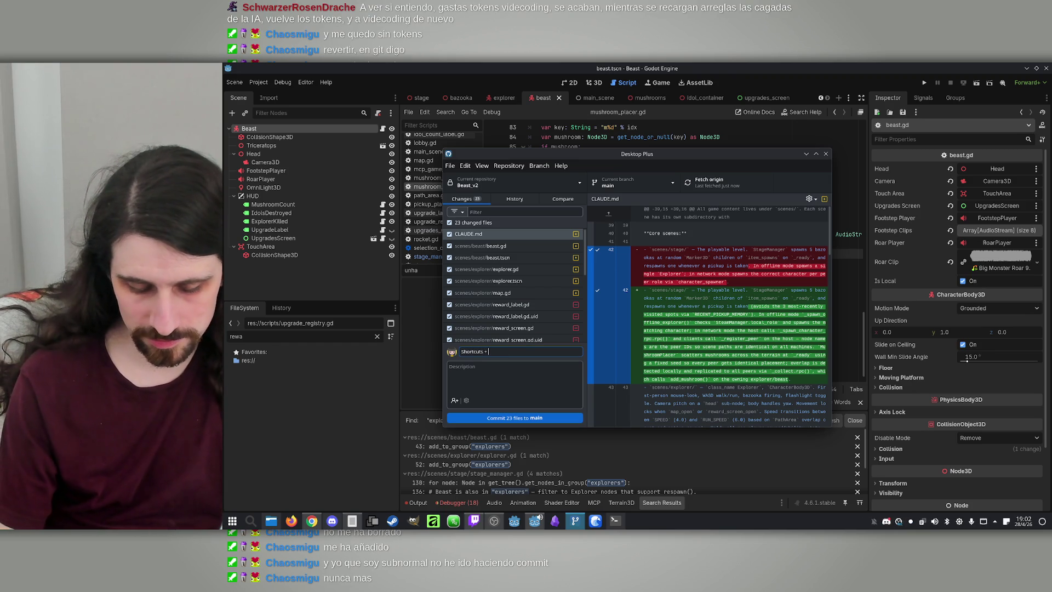
pyautogui.press('BackSpace')
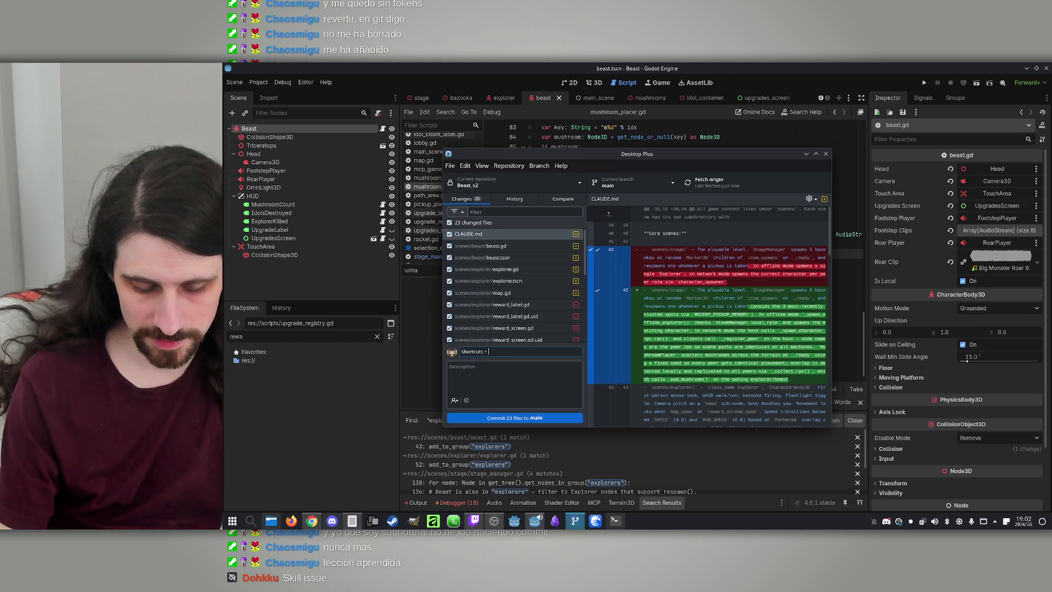
pyautogui.write('rer ki')
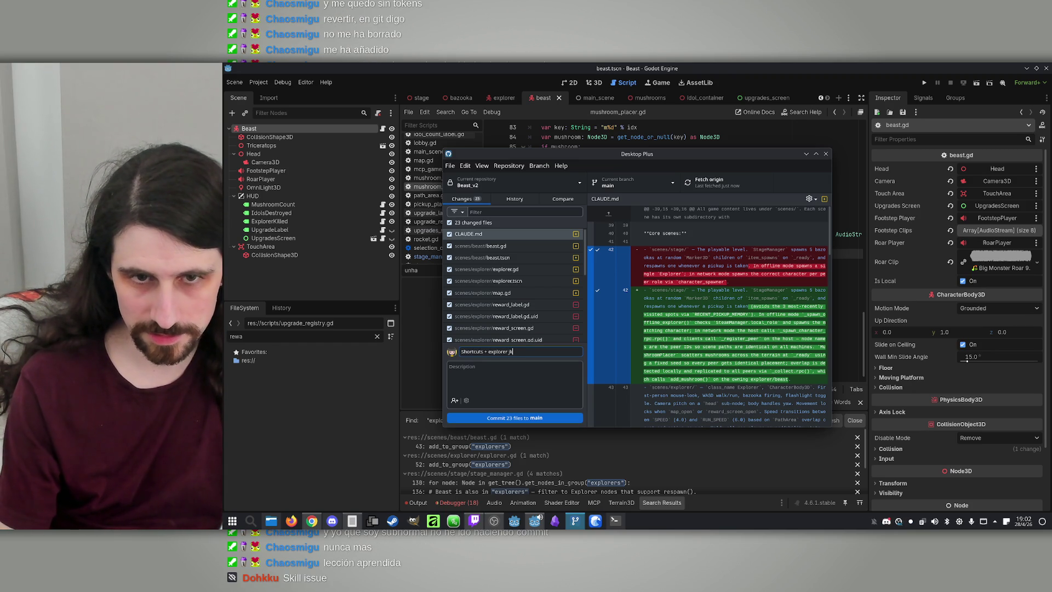
pyautogui.write('ll + ')
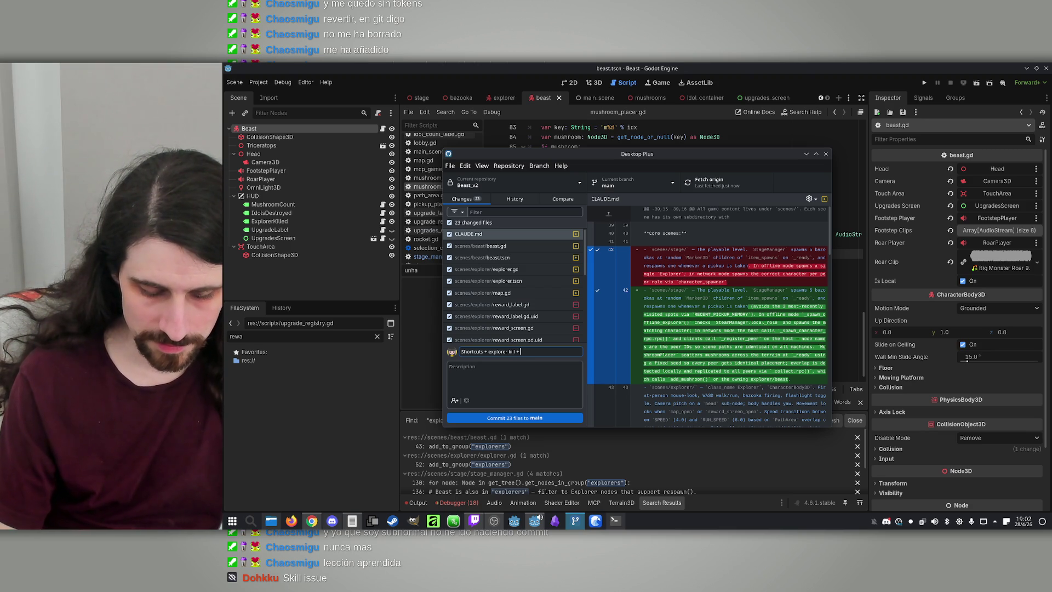
pyautogui.write('rewar')
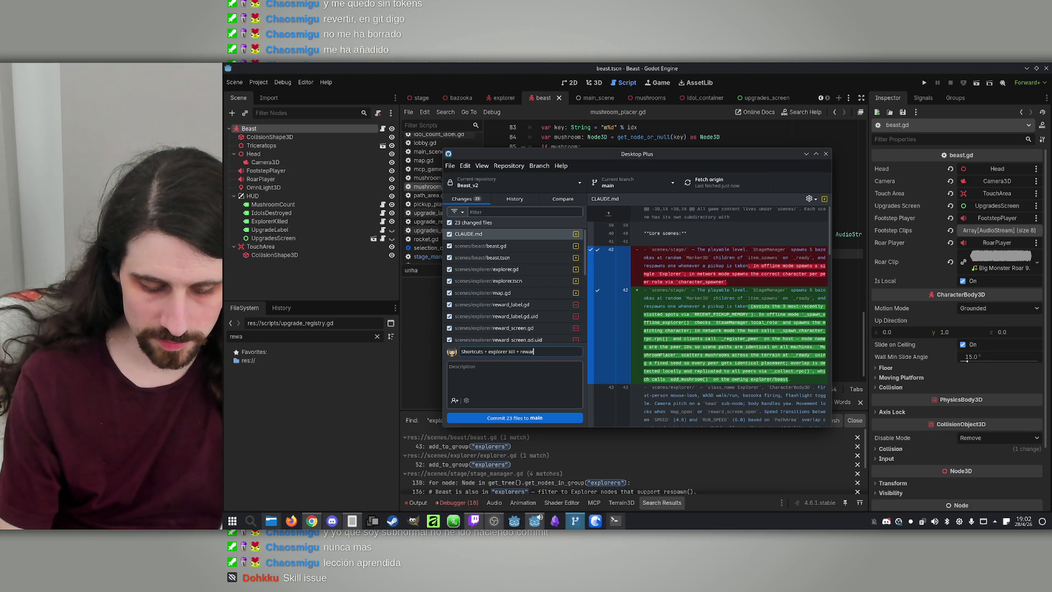
pyautogui.write('ds to upgrades')
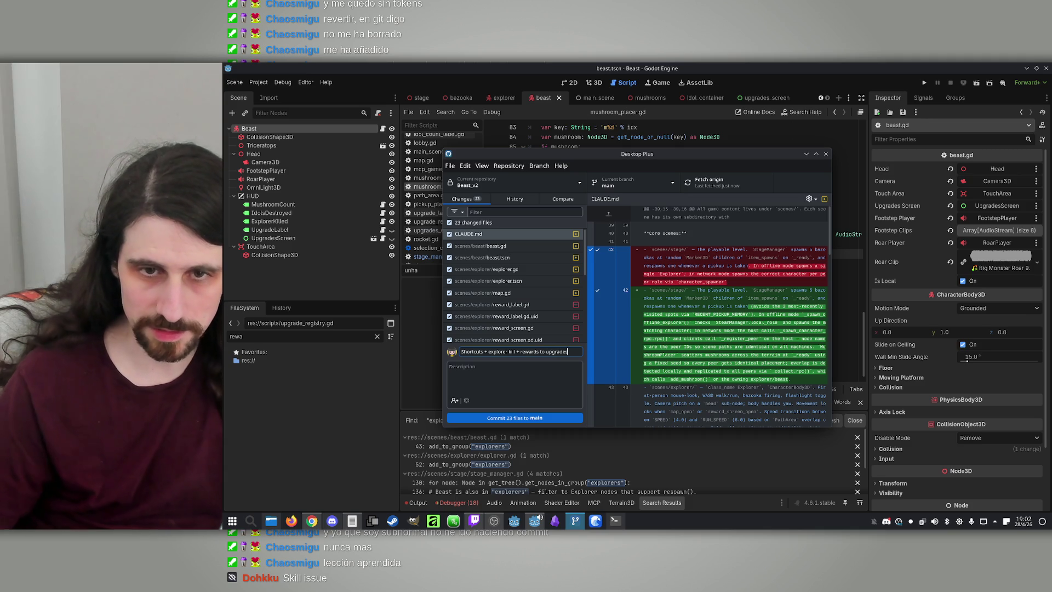
pyautogui.click(524, 418)
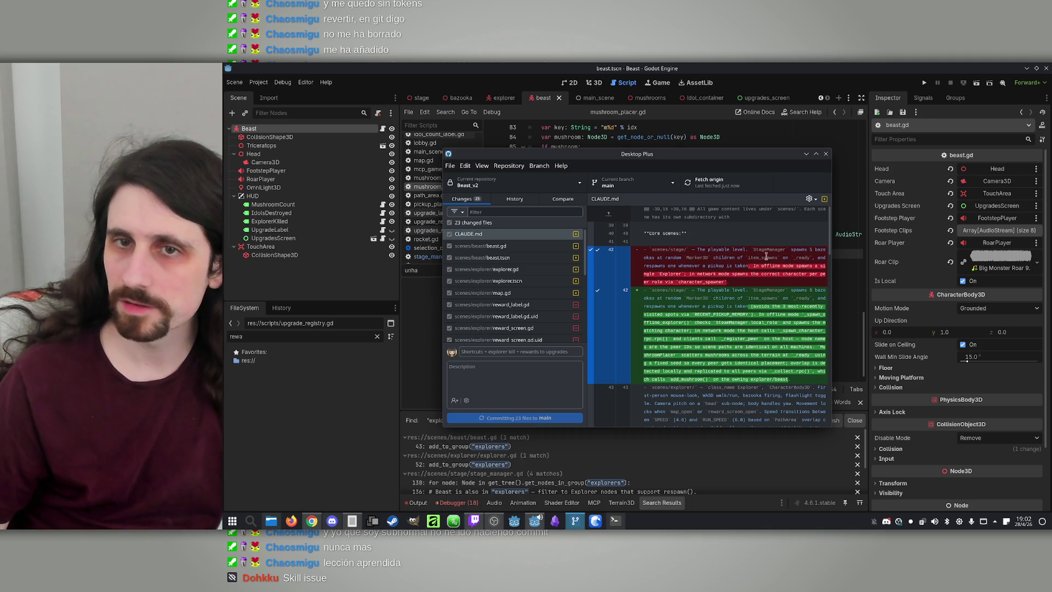
pyautogui.click(806, 154)
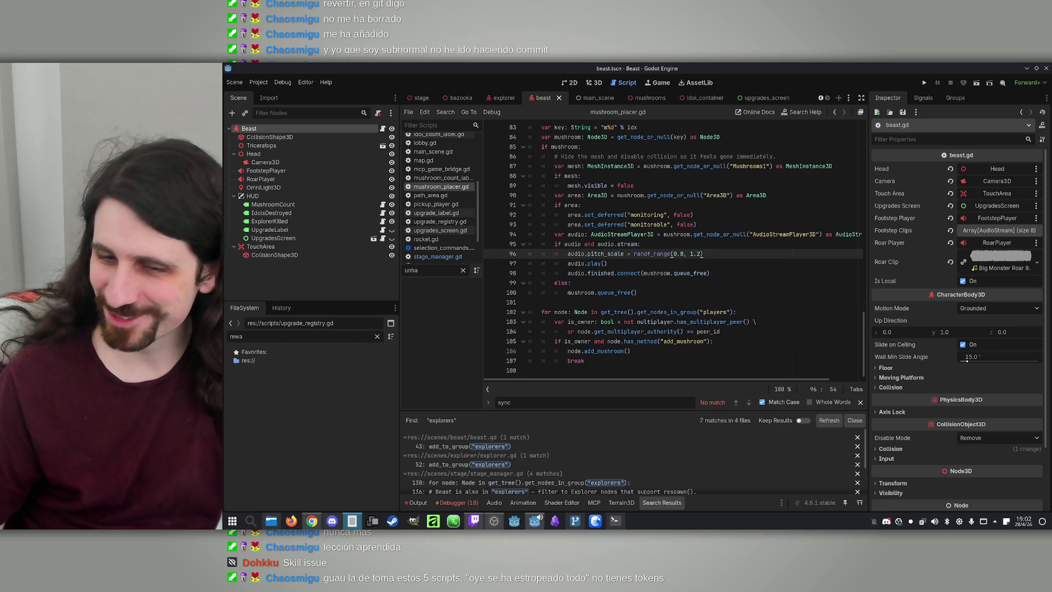
# Check Claude Code's /usage limits (session 100%, week 25%), then minimize Konsole.
pyautogui.click(614, 521)
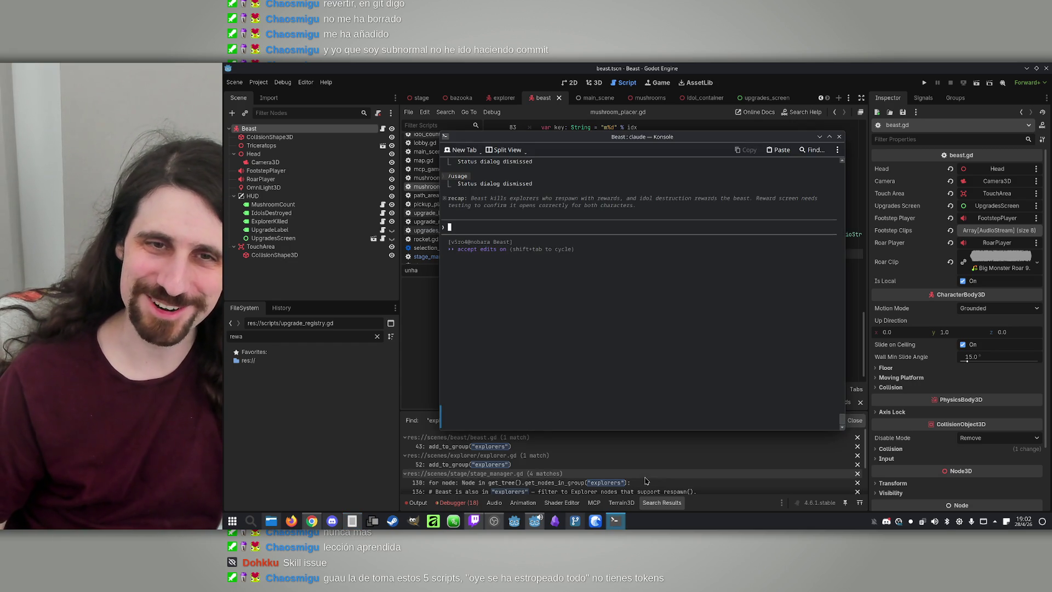
pyautogui.scroll(7, 663, 364)
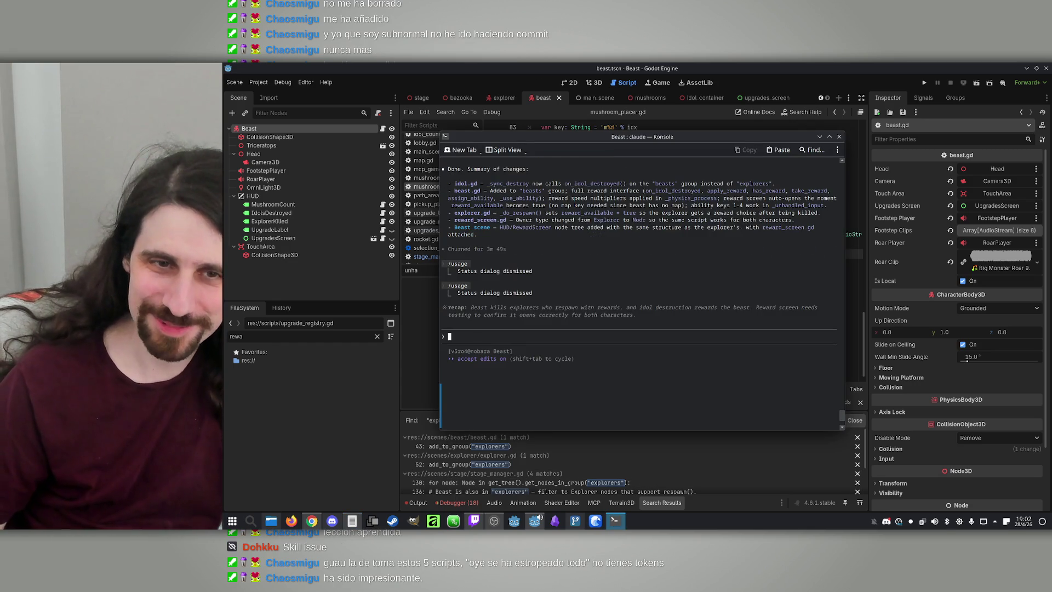
pyautogui.write('/usag')
pyautogui.press('Return')
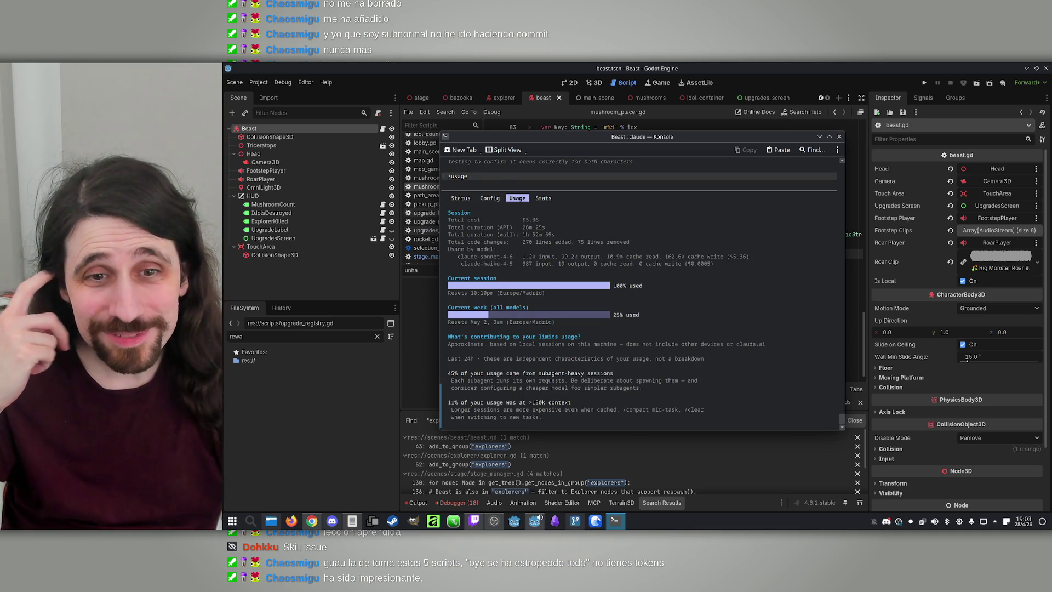
pyautogui.press('Escape')
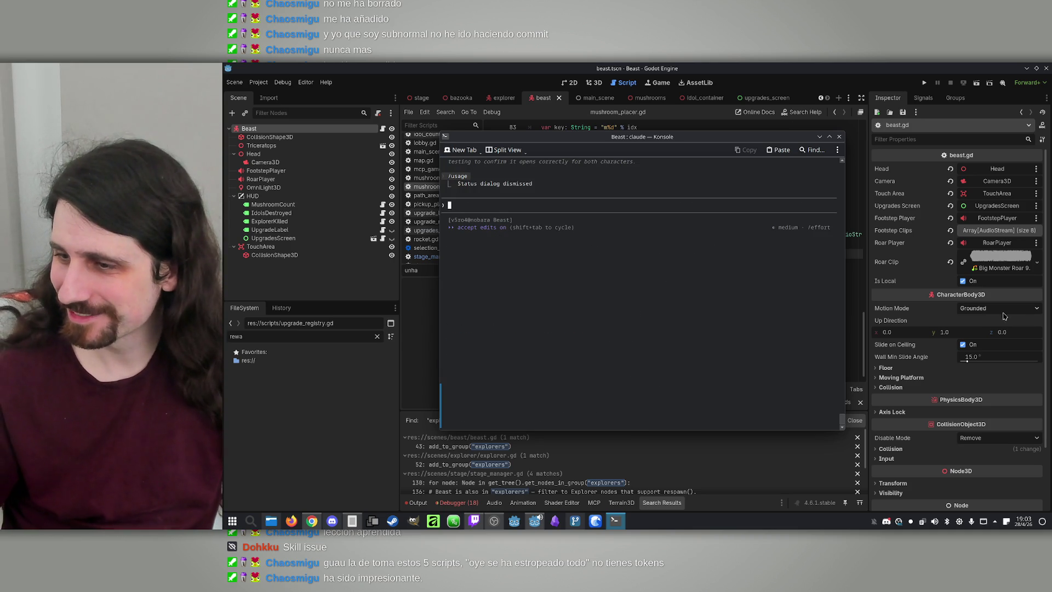
pyautogui.click(818, 137)
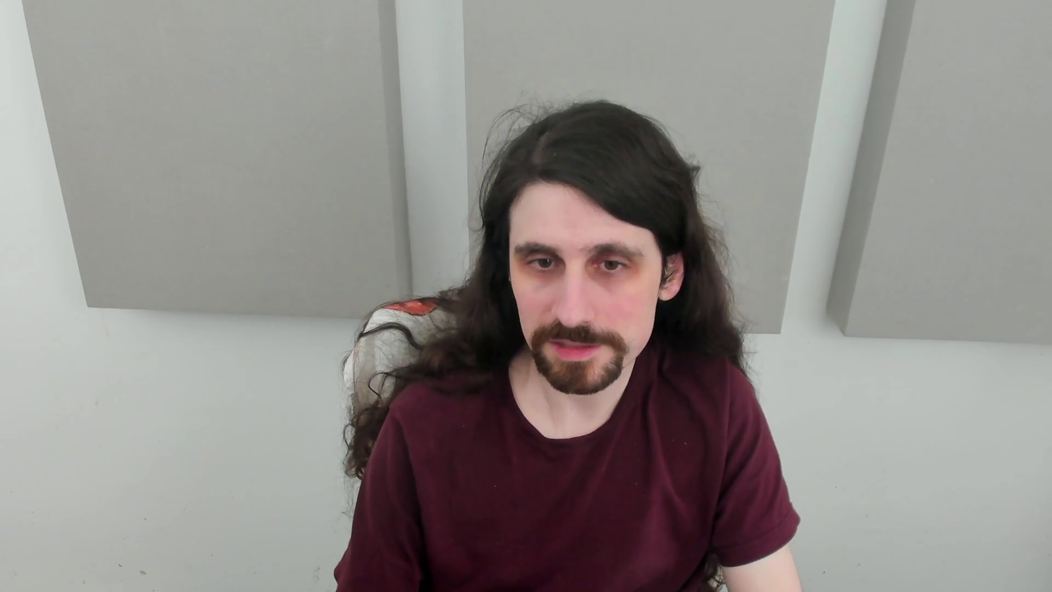
# List Claude Code's models with /model (Sonnet 4.6 default, Opus 4.7, Haiku 4.5), then switch to Chrome.
pyautogui.write('odel')
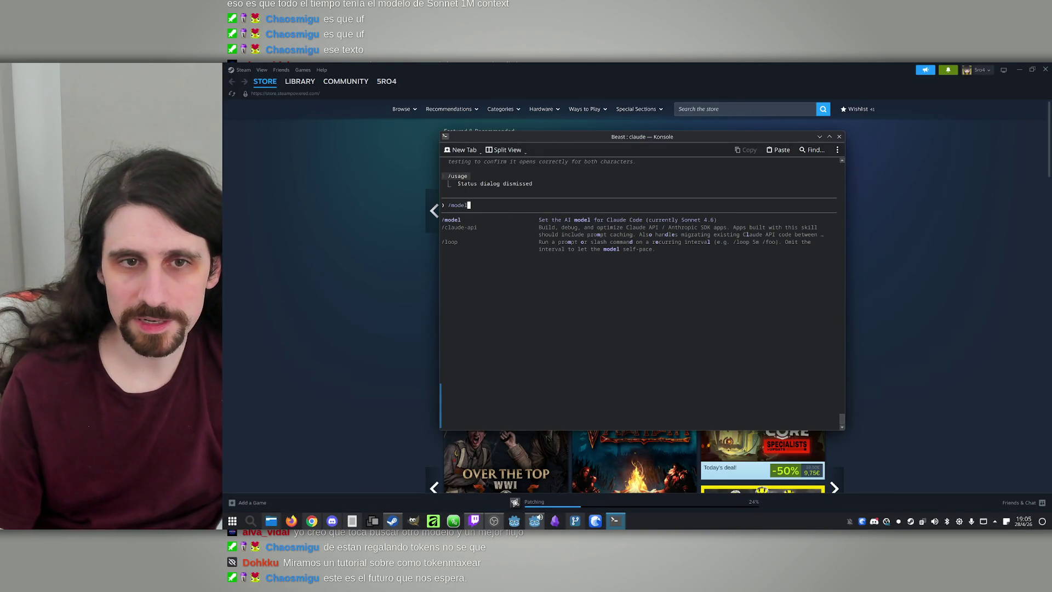
pyautogui.press('Return')
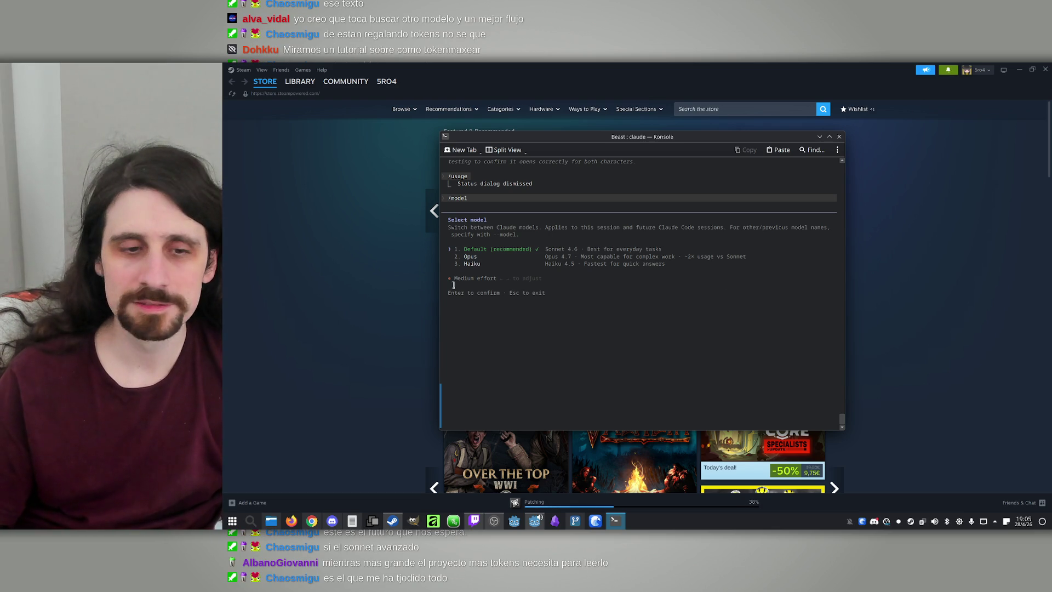
pyautogui.click(312, 521)
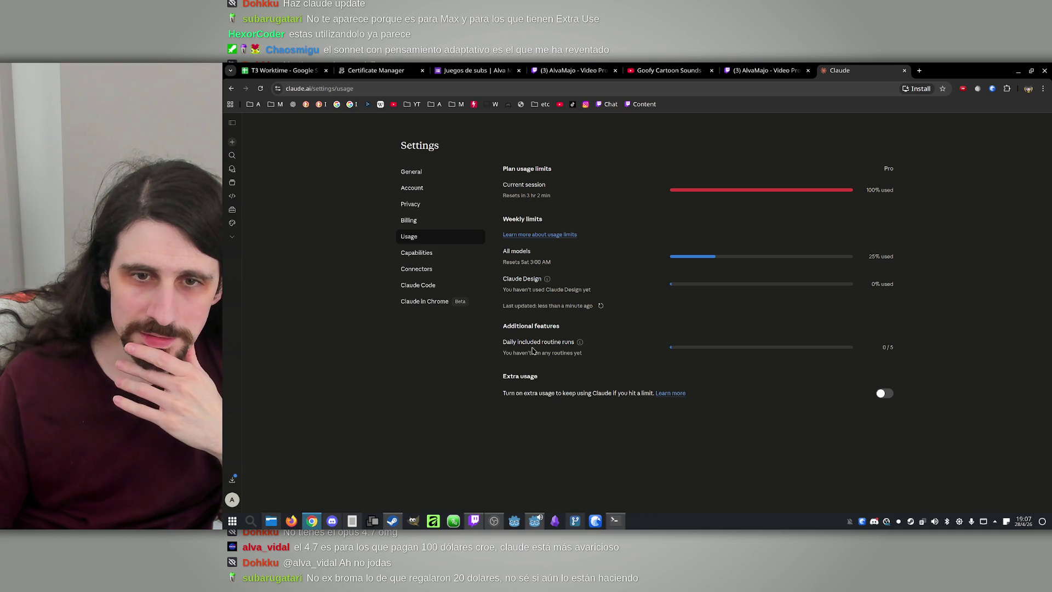
pyautogui.moveTo(541, 342); pyautogui.dragTo(552, 353)
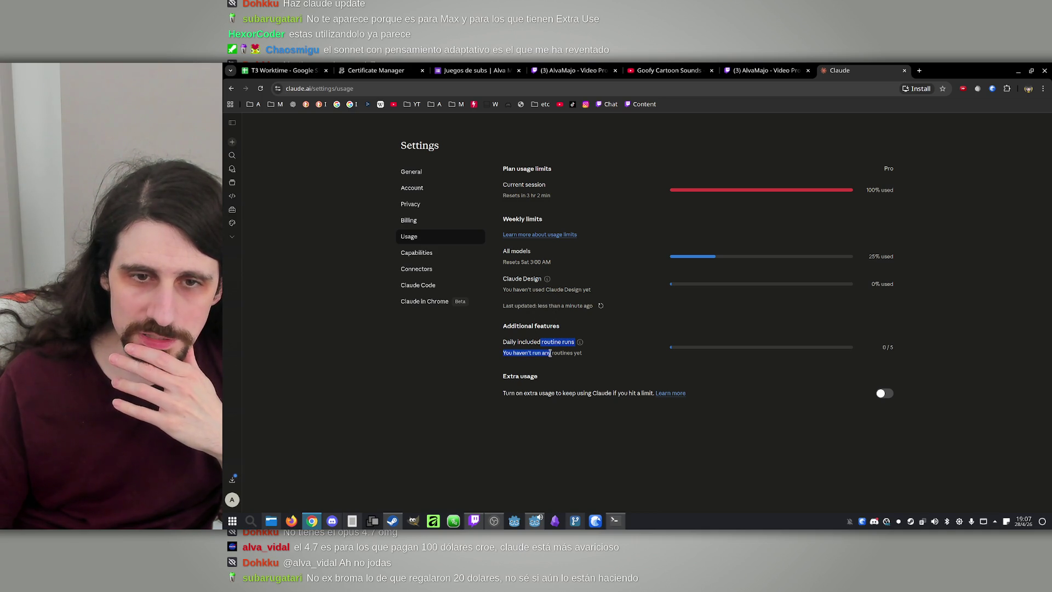
pyautogui.click(552, 354)
pyautogui.moveTo(523, 394); pyautogui.dragTo(602, 402)
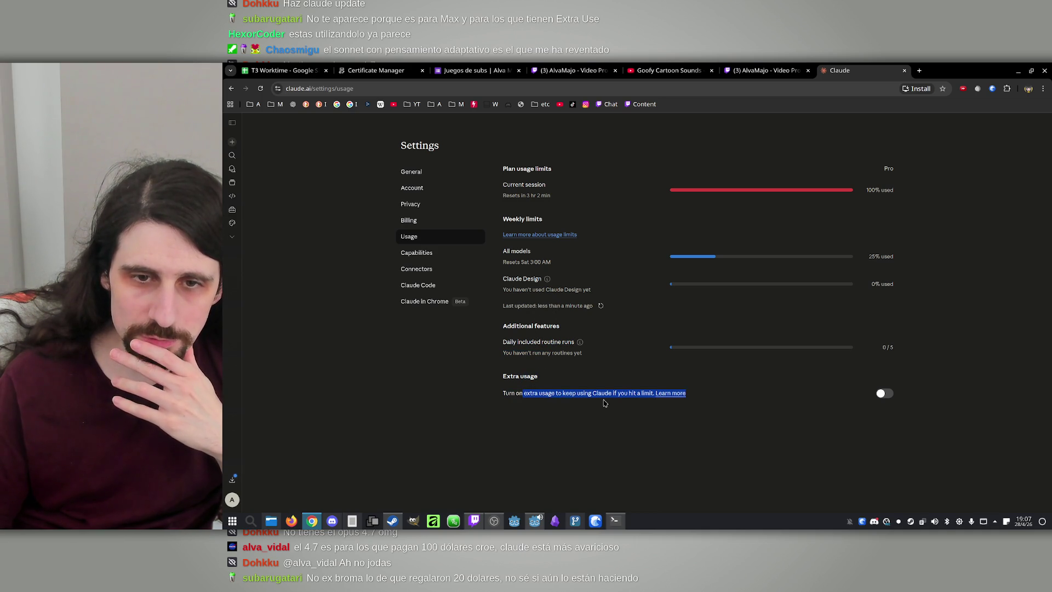
pyautogui.click(602, 401)
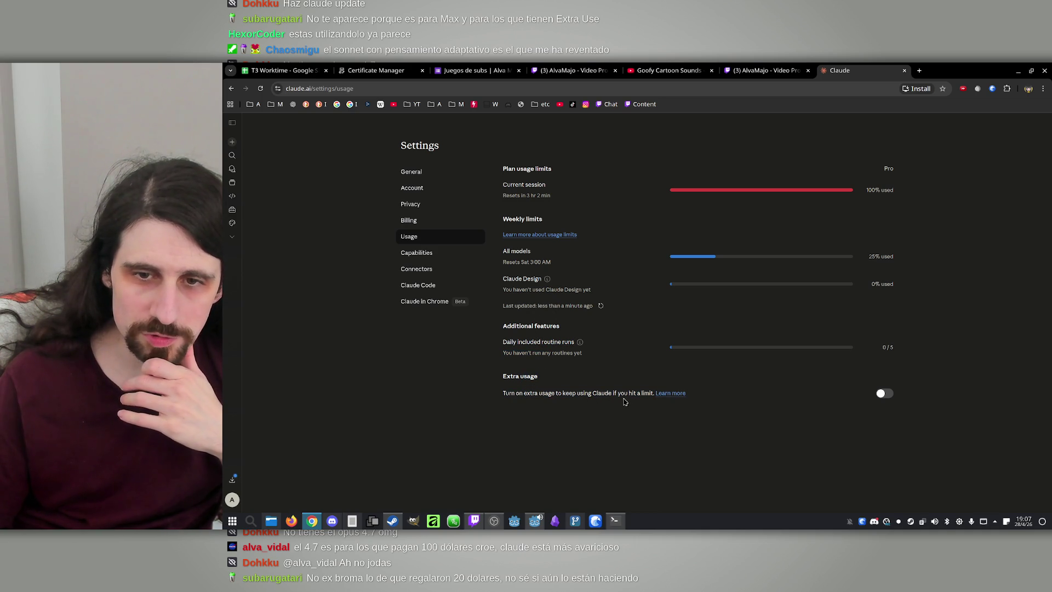